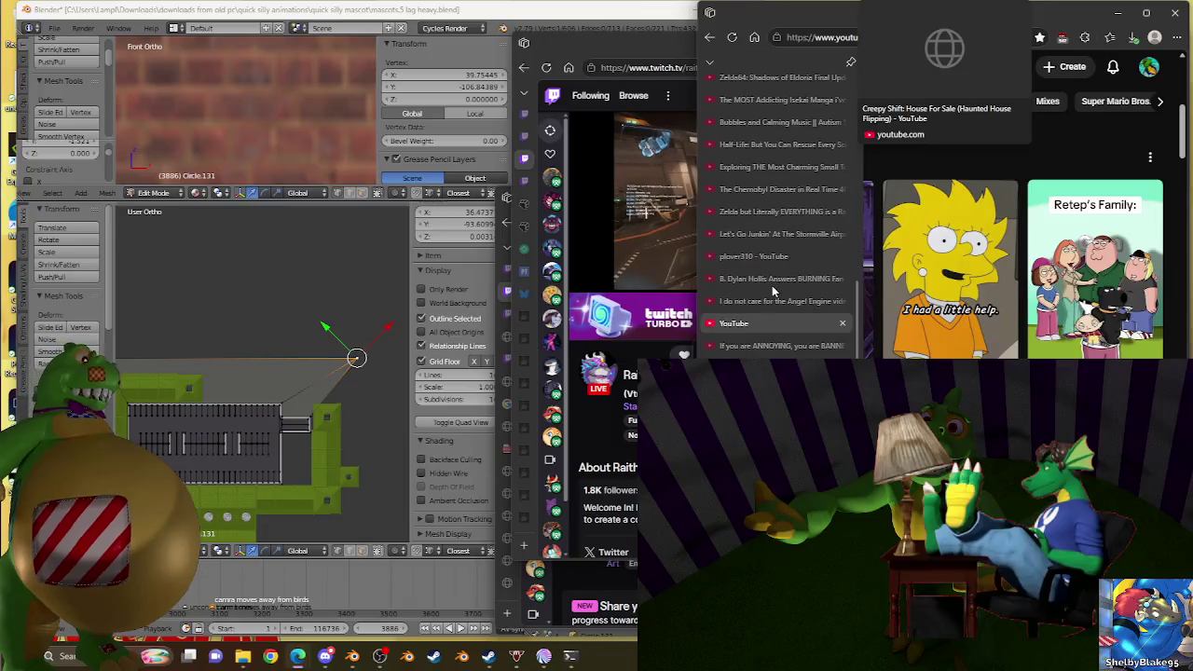
scroll(772, 290, "down", 3)
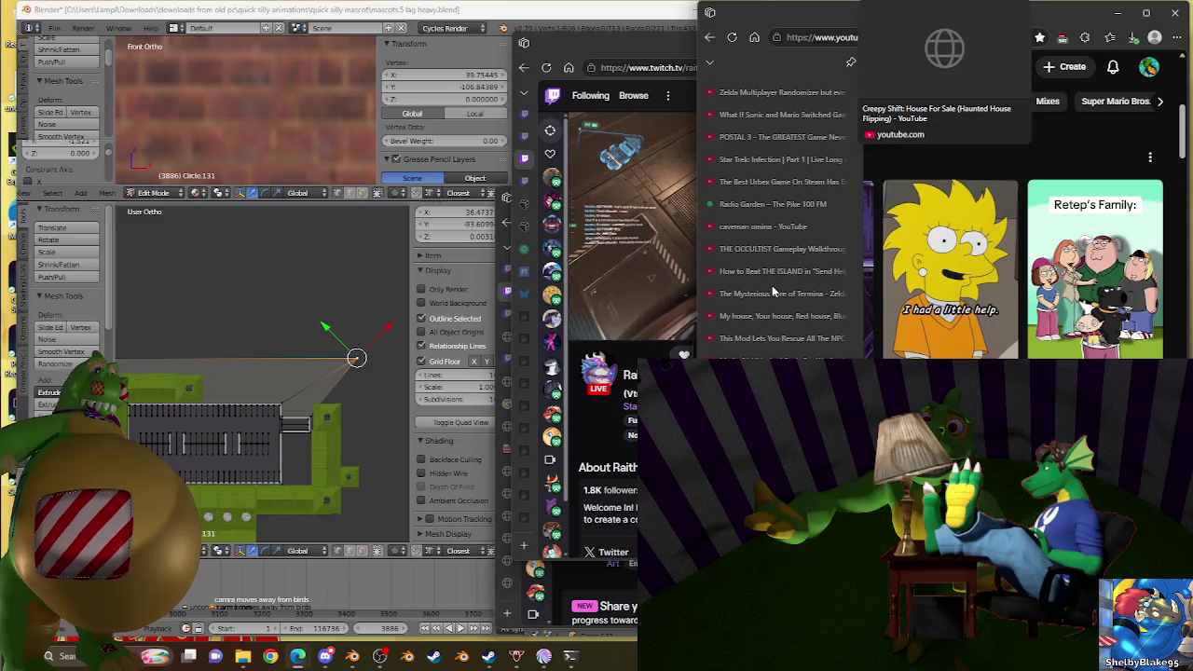
Step: Scroll through Edge's vertical tab list and let it collapse over the YouTube home feed
scroll(773, 291, "down", 1)
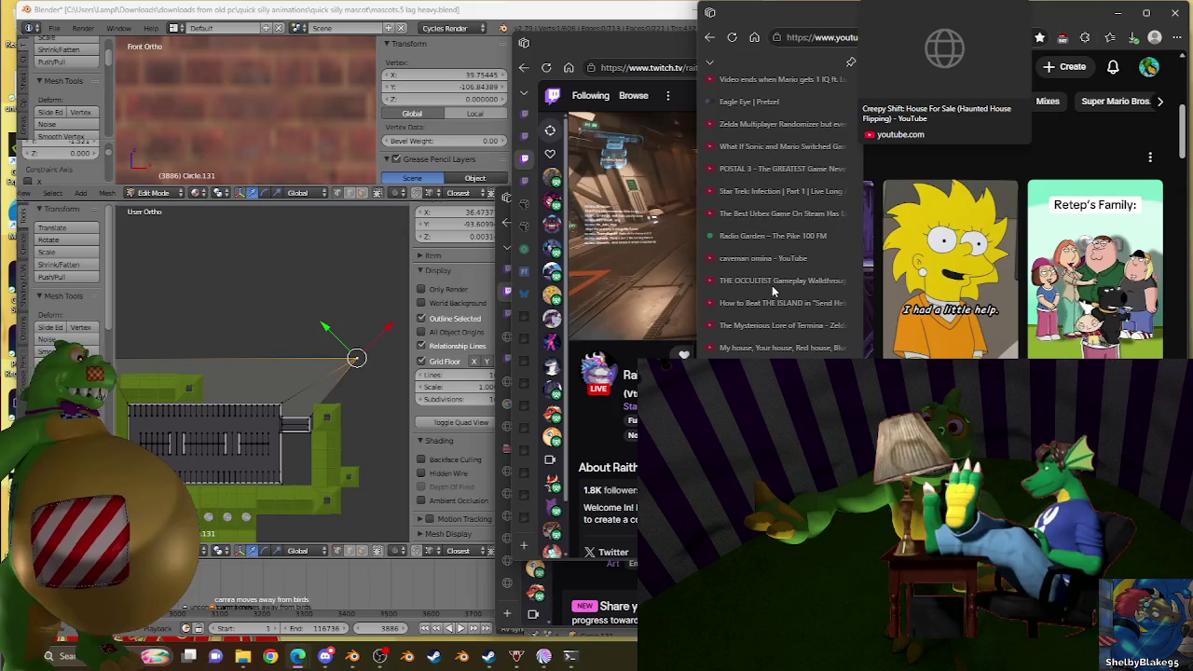
scroll(772, 290, "up", 3)
scroll(772, 291, "up", 2)
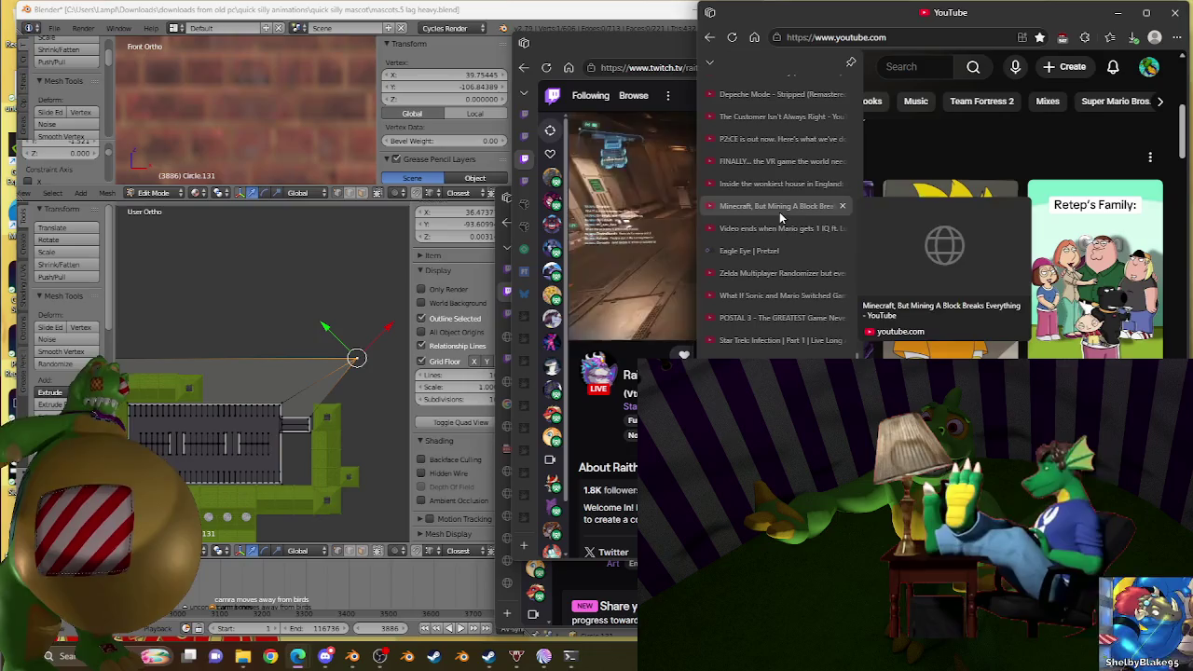
scroll(768, 224, "up", 2)
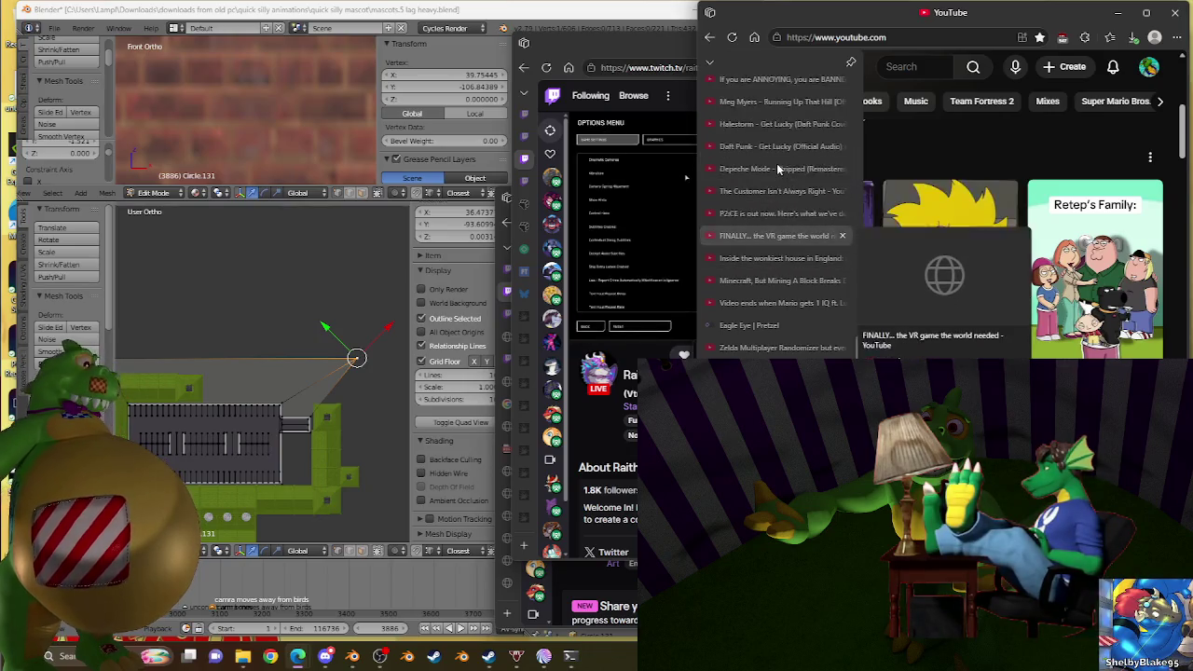
scroll(764, 261, "up", 2)
scroll(760, 291, "up", 1)
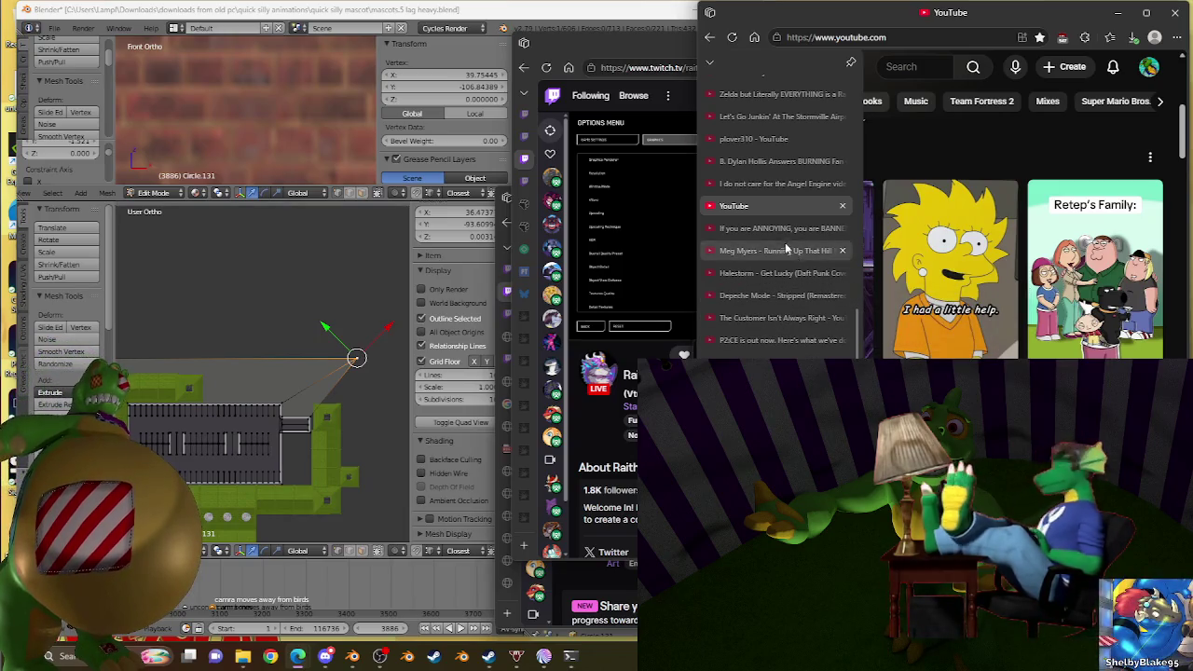
scroll(780, 233, "up", 2)
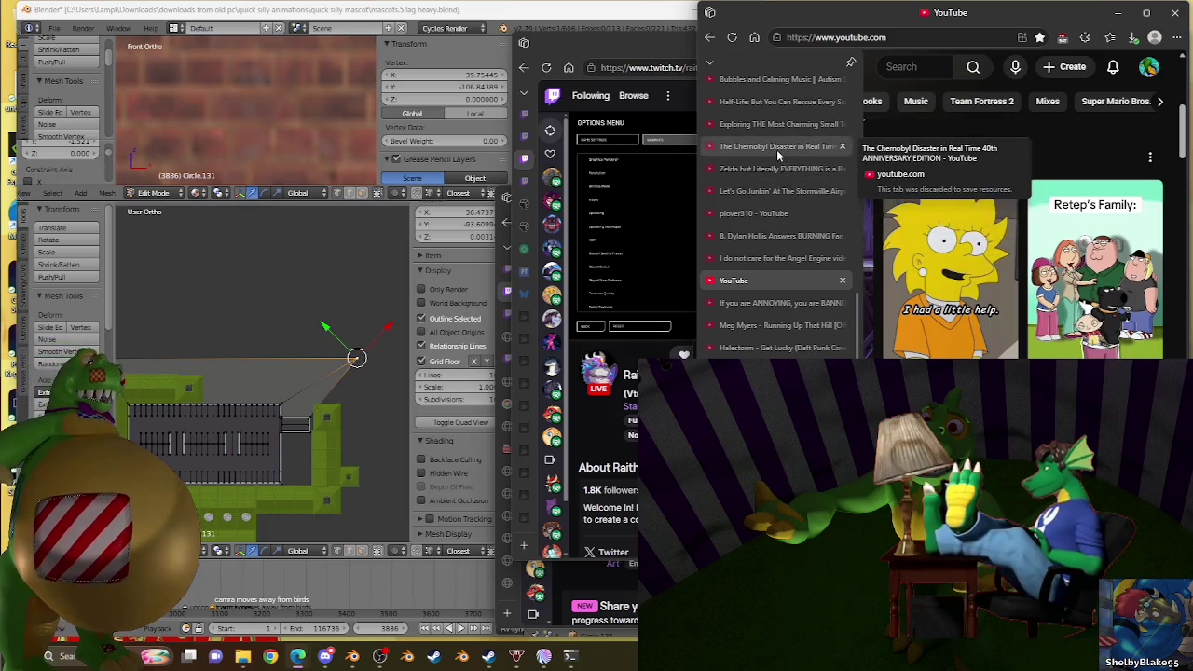
Step: Close the back-history dropdown and the Twitch options menu
scroll(1069, 224, "down", 5)
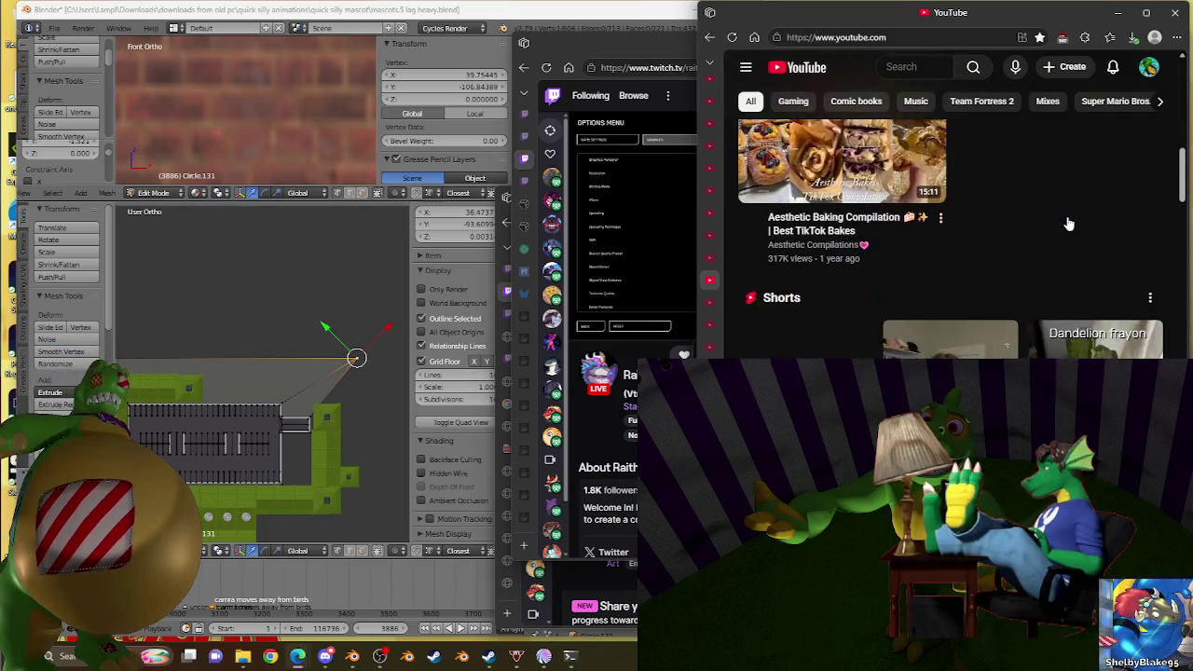
scroll(1068, 223, "down", 3)
scroll(1069, 223, "down", 3)
scroll(1069, 222, "down", 3)
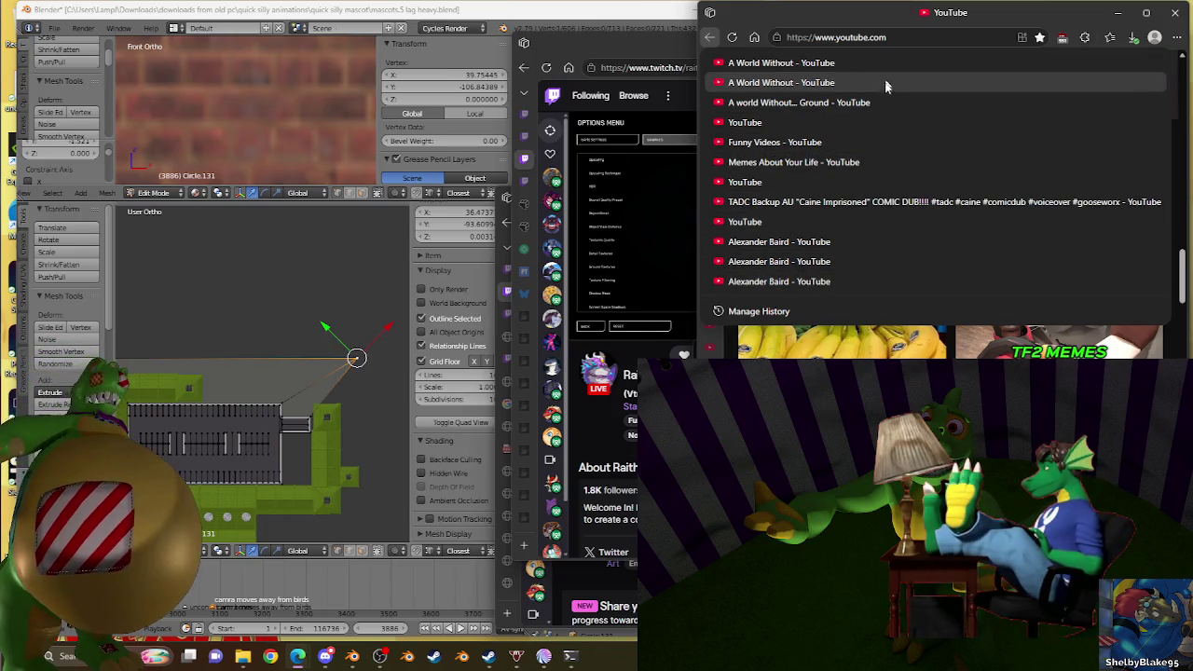
left_click(599, 326)
mouse_move(710, 261)
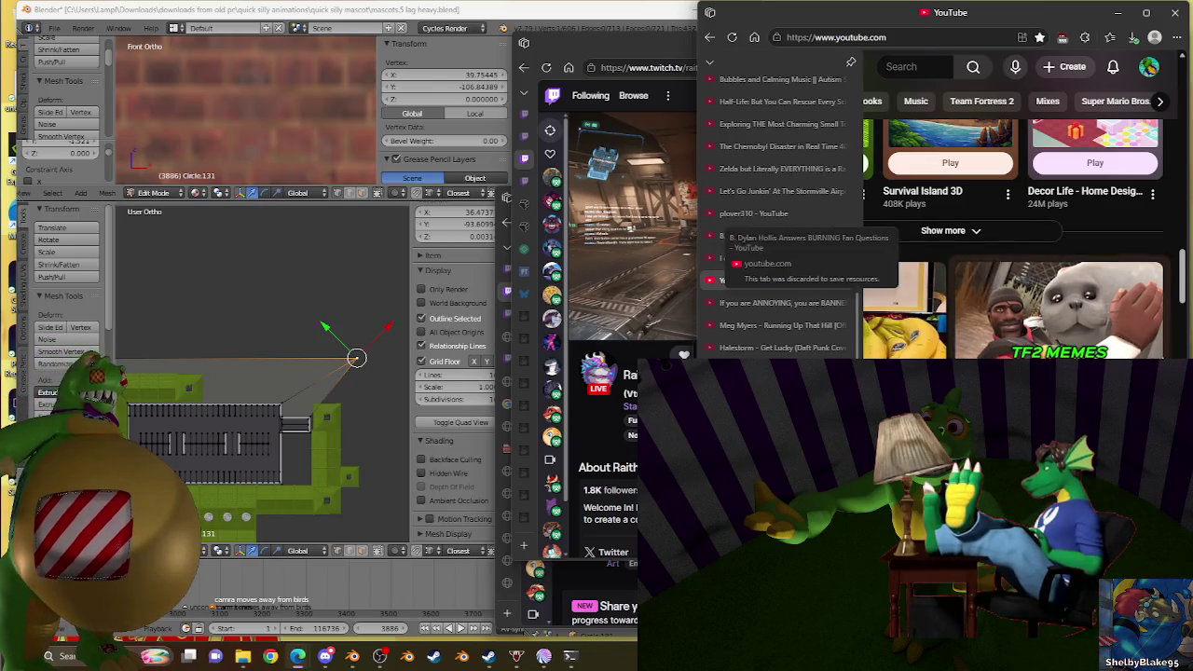
Step: Scroll down the YouTube home feed and start a new video search
scroll(932, 233, "down", 5)
scroll(932, 233, "down", 3)
scroll(932, 233, "up", 3)
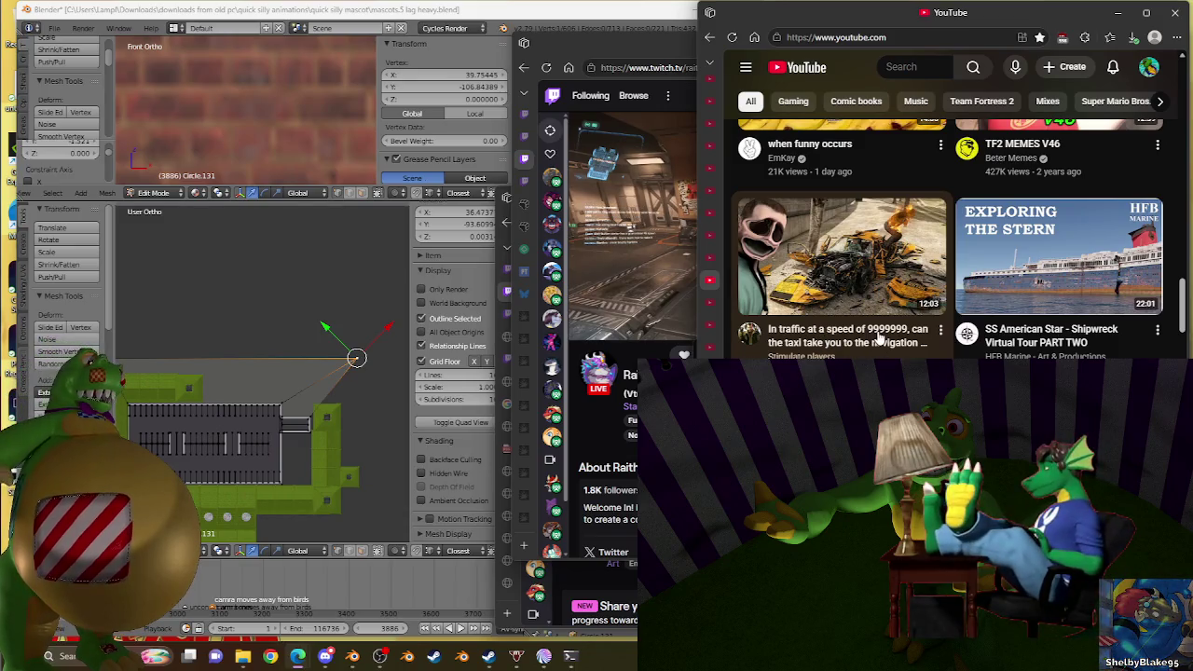
scroll(1062, 280, "down", 3)
scroll(1062, 279, "down", 3)
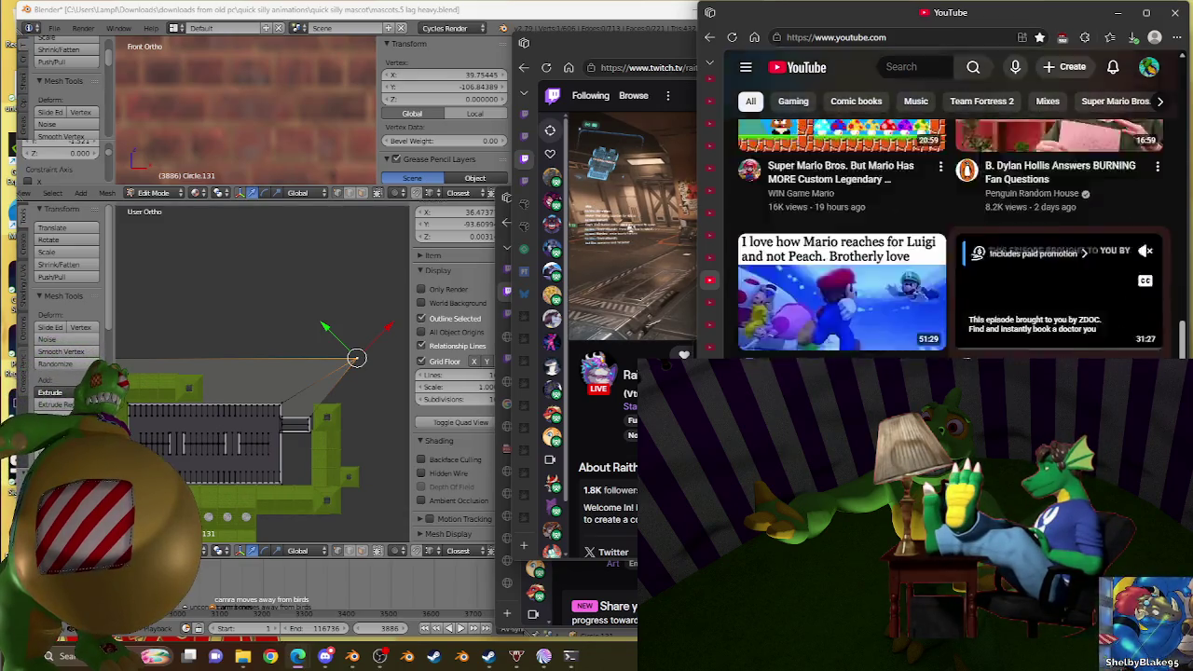
scroll(1062, 279, "down", 3)
scroll(1062, 280, "down", 3)
scroll(1062, 280, "down", 3)
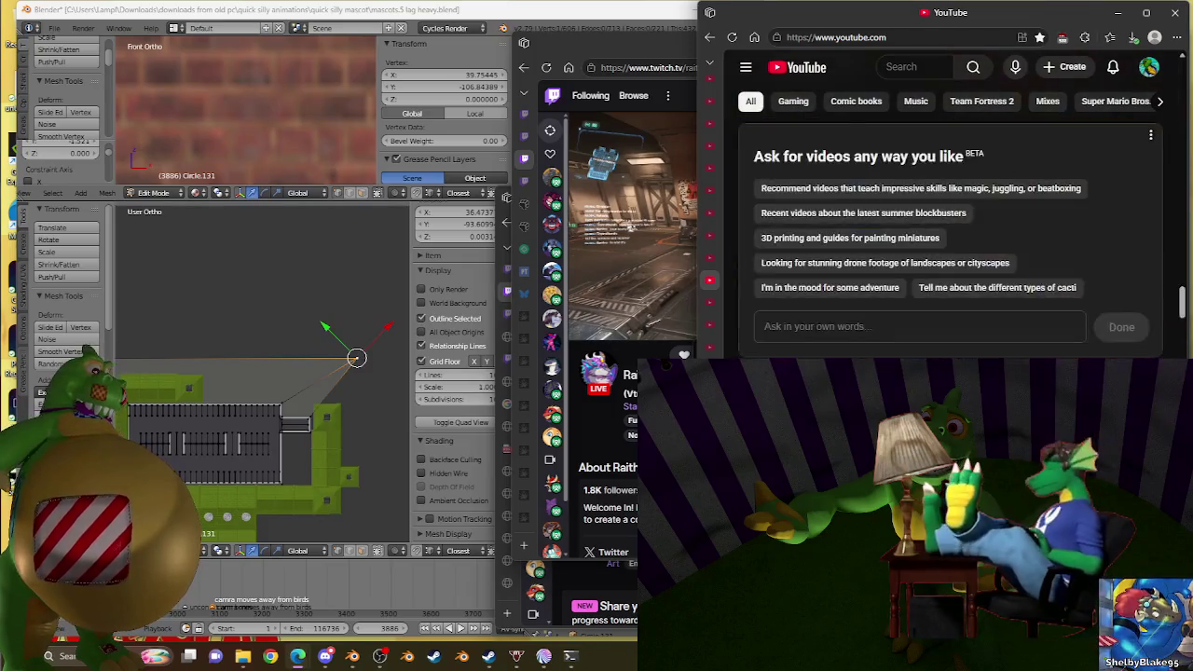
scroll(1062, 280, "down", 3)
scroll(1062, 279, "down", 3)
scroll(950, 233, "down", 3)
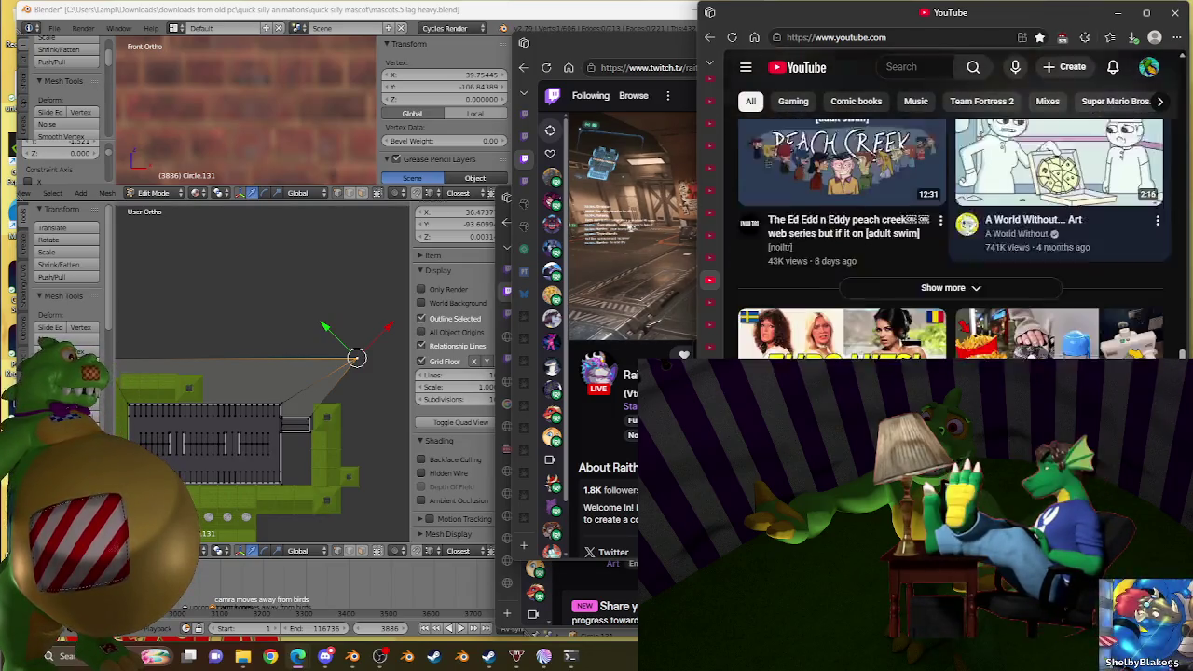
left_click(921, 69)
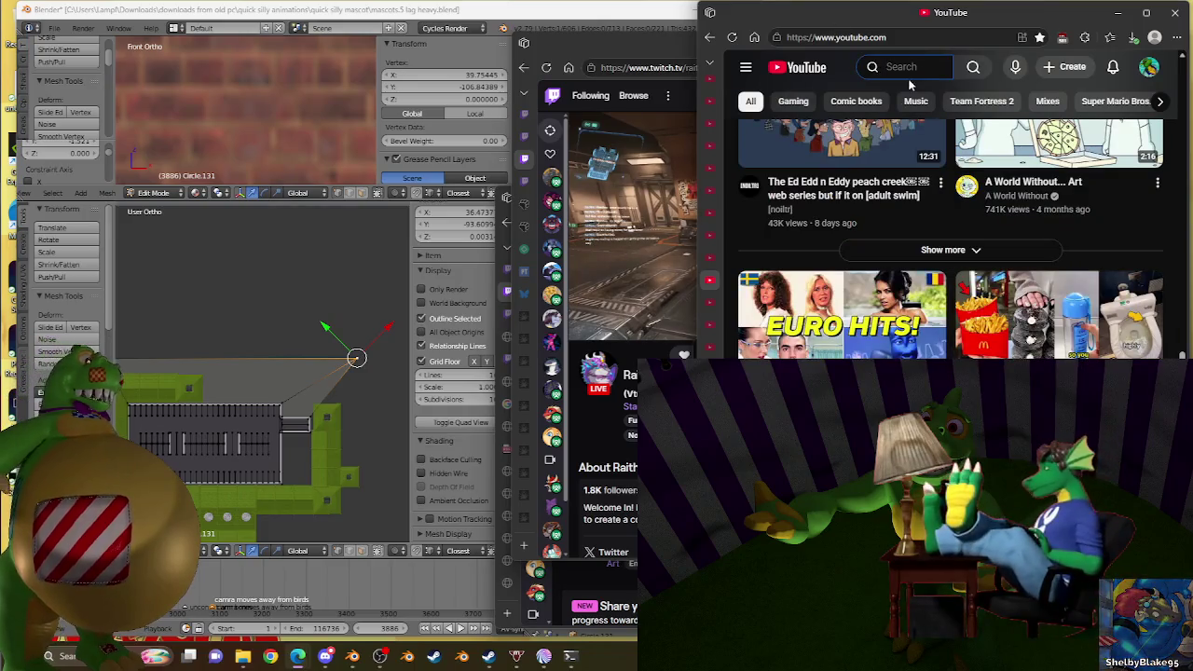
Step: Search 'erdy yumm' and open the channel's 'I Tried Every VIRAL Limited Time Food Item!' video
type("rerdy ")
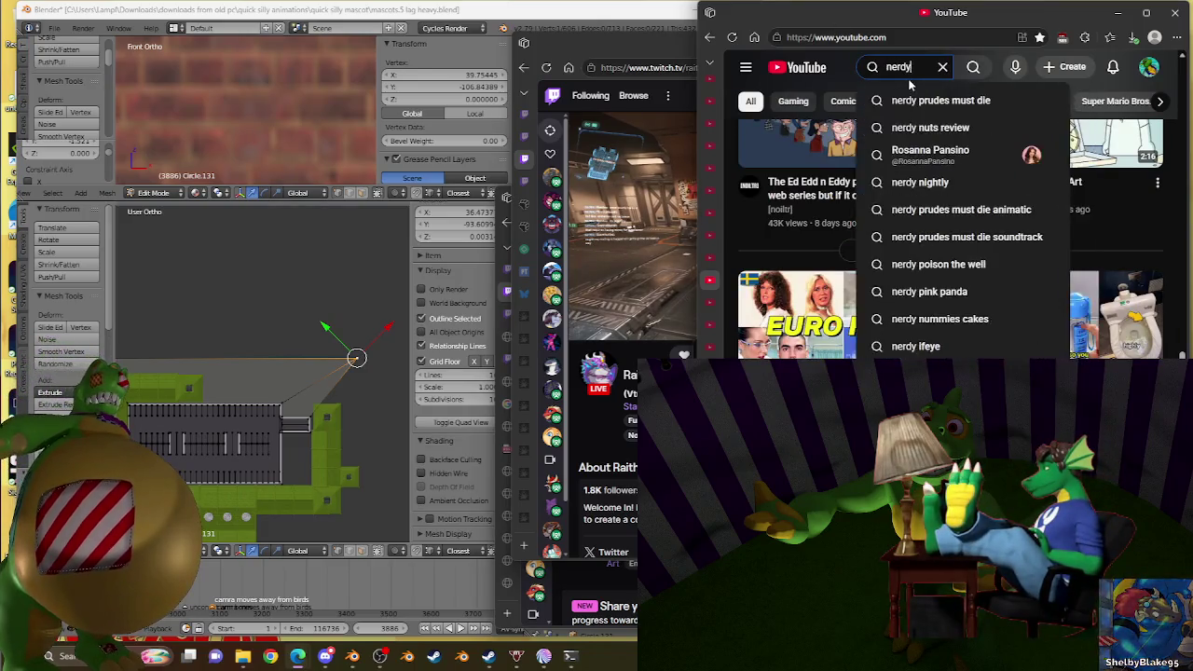
type("y")
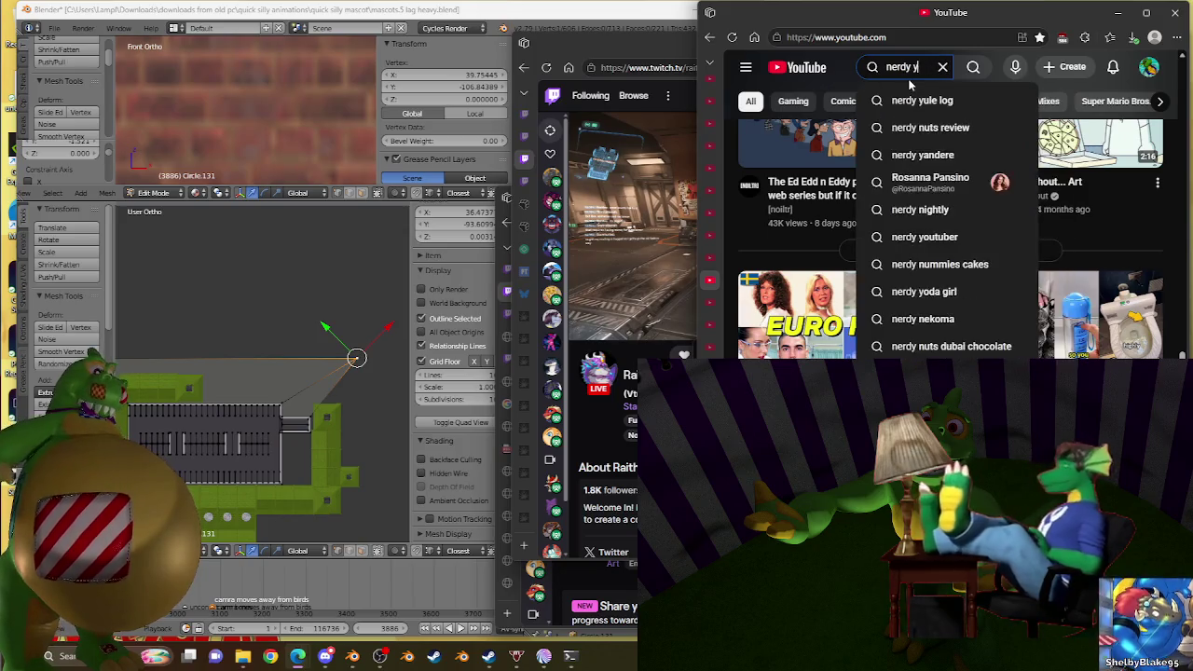
type("ly yumm")
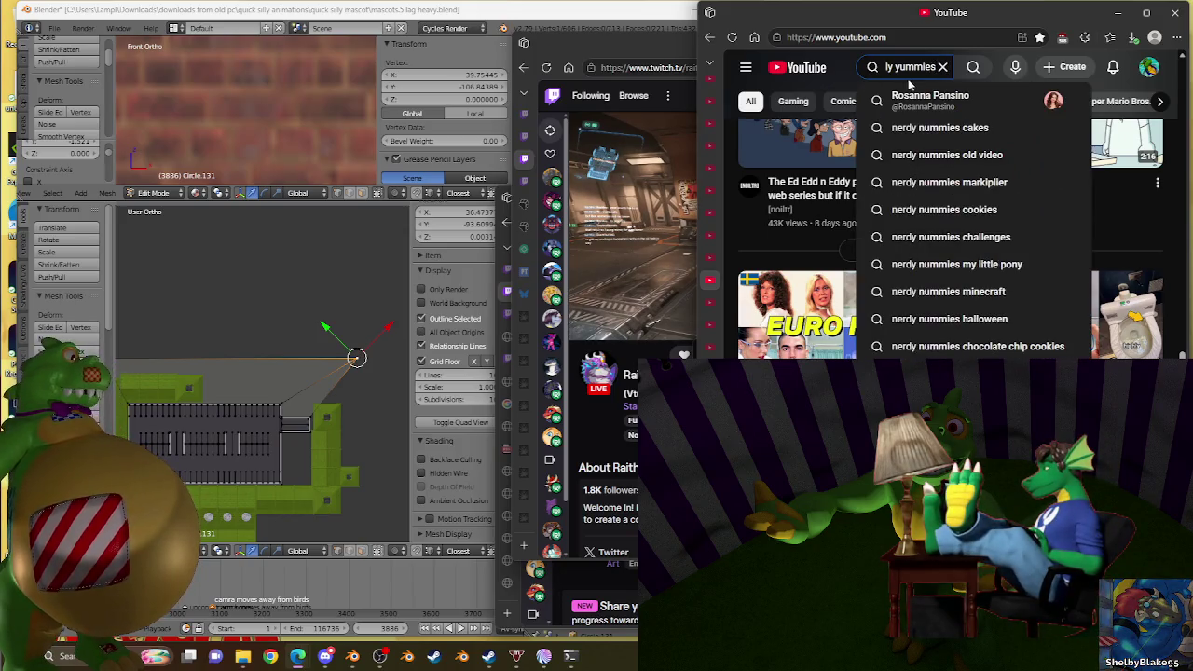
left_click(910, 96)
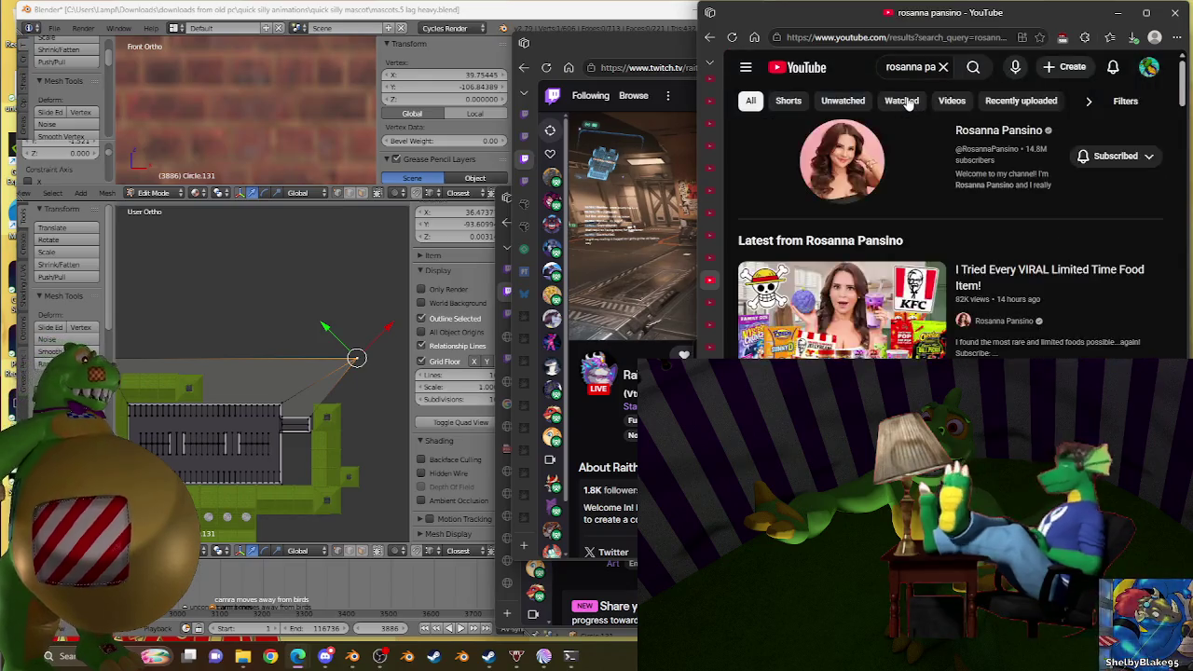
left_click(786, 348)
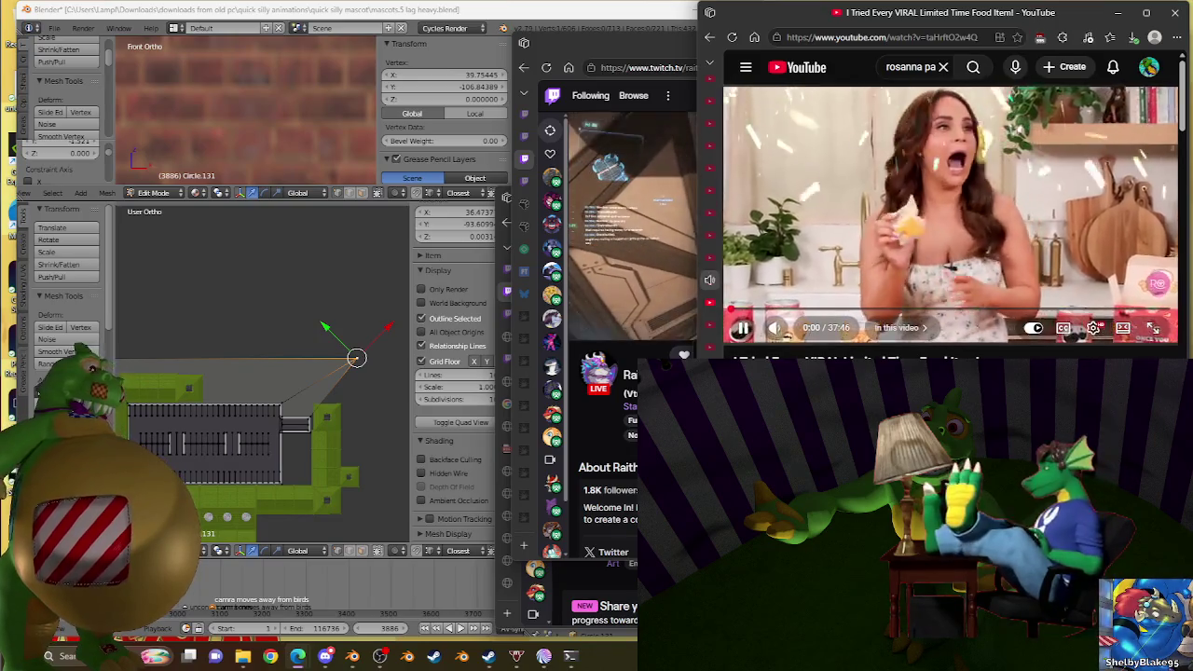
Step: Pause the food video and seek to about 22:29, via 21:25 and 23:07
left_click(901, 298)
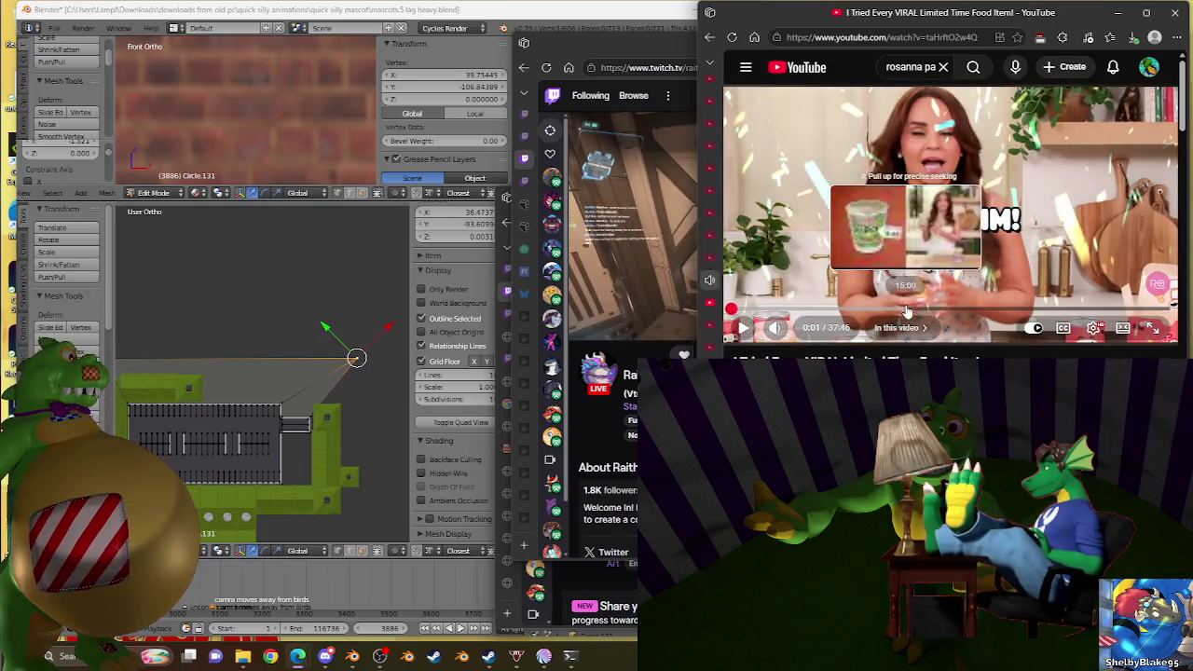
left_click(982, 308)
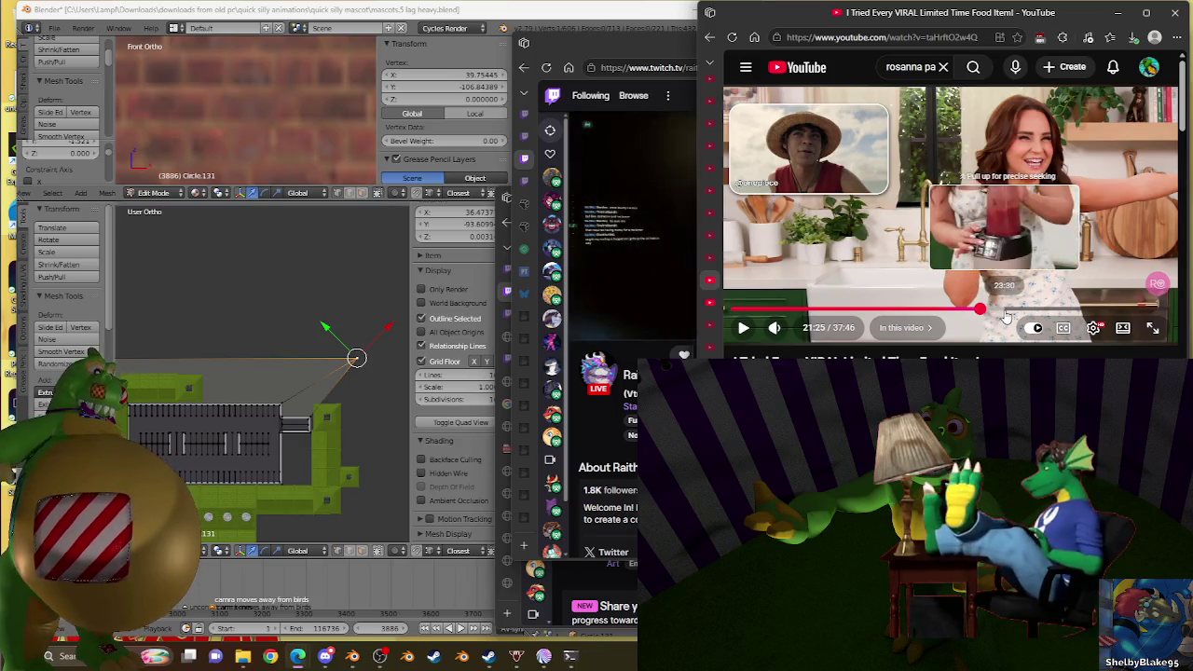
left_click(1001, 309)
left_click_drag(1002, 319, 987, 313)
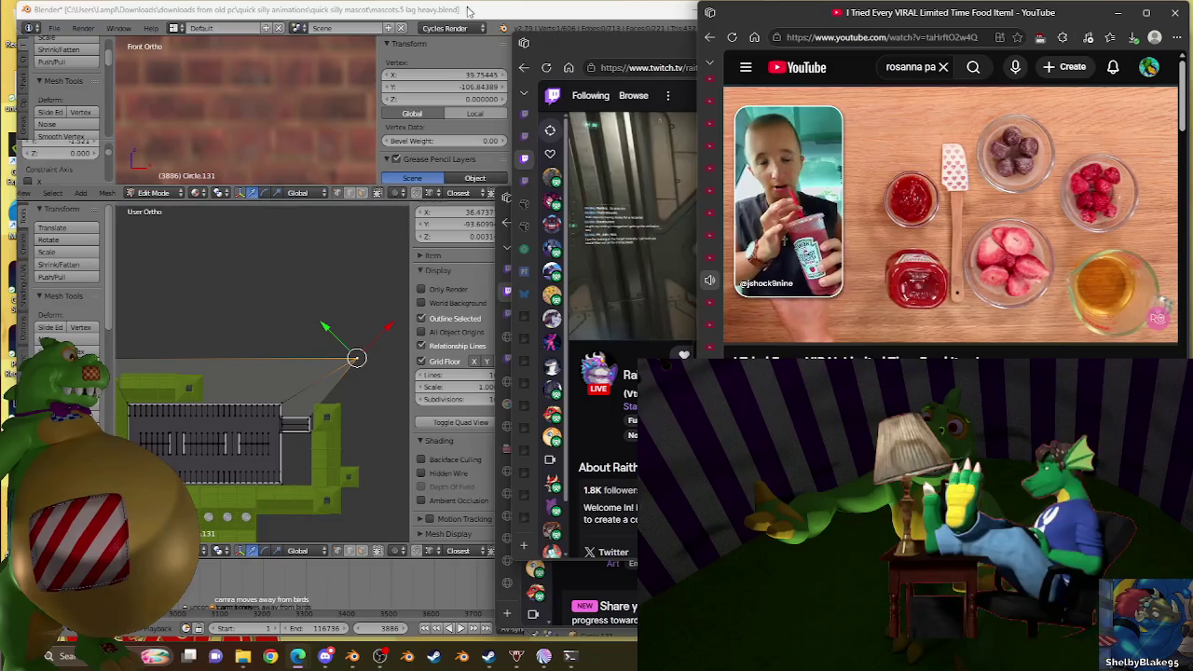
Step: Back in Blender, move the ground mesh's corner vertex outward past the block edge
key("alt+Tab")
scroll(320, 413, "down", 5)
scroll(336, 379, "up", 2)
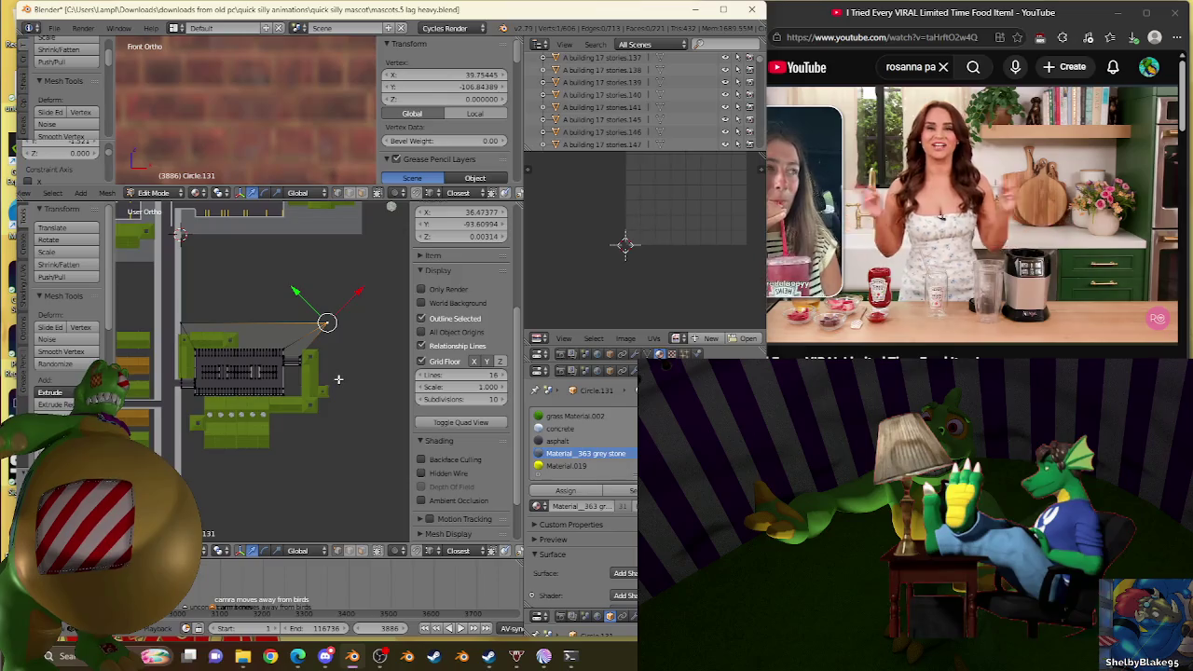
scroll(338, 379, "up", 3)
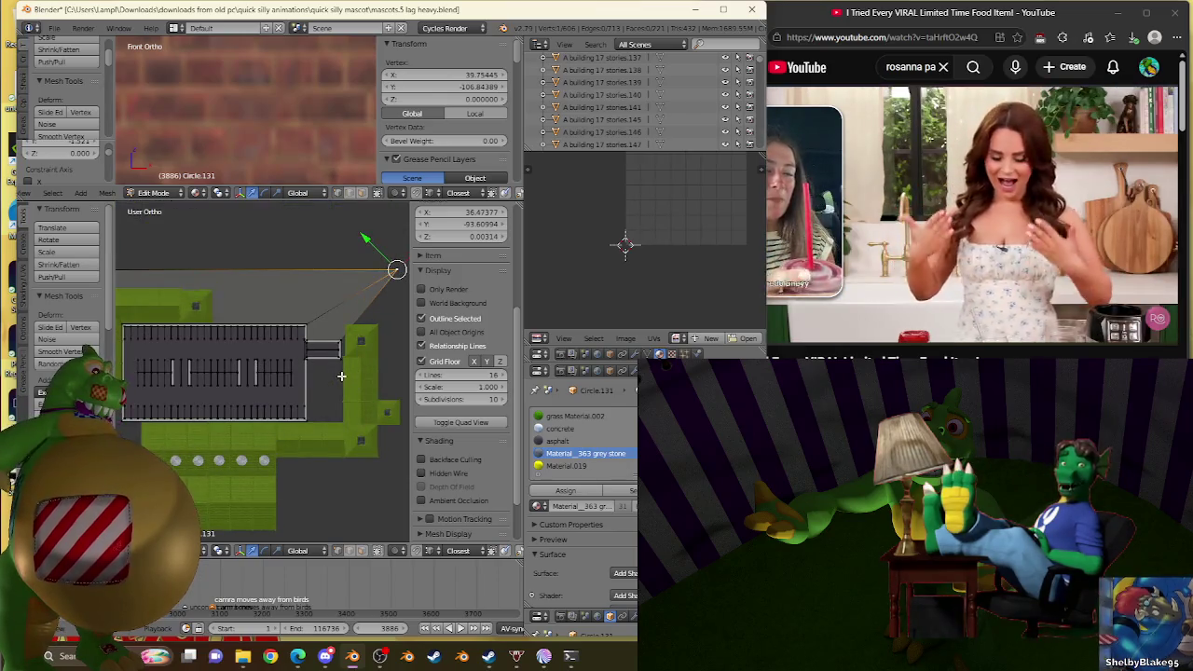
scroll(341, 375, "down", 4)
middle_click_drag(328, 437, 319, 444, "shift")
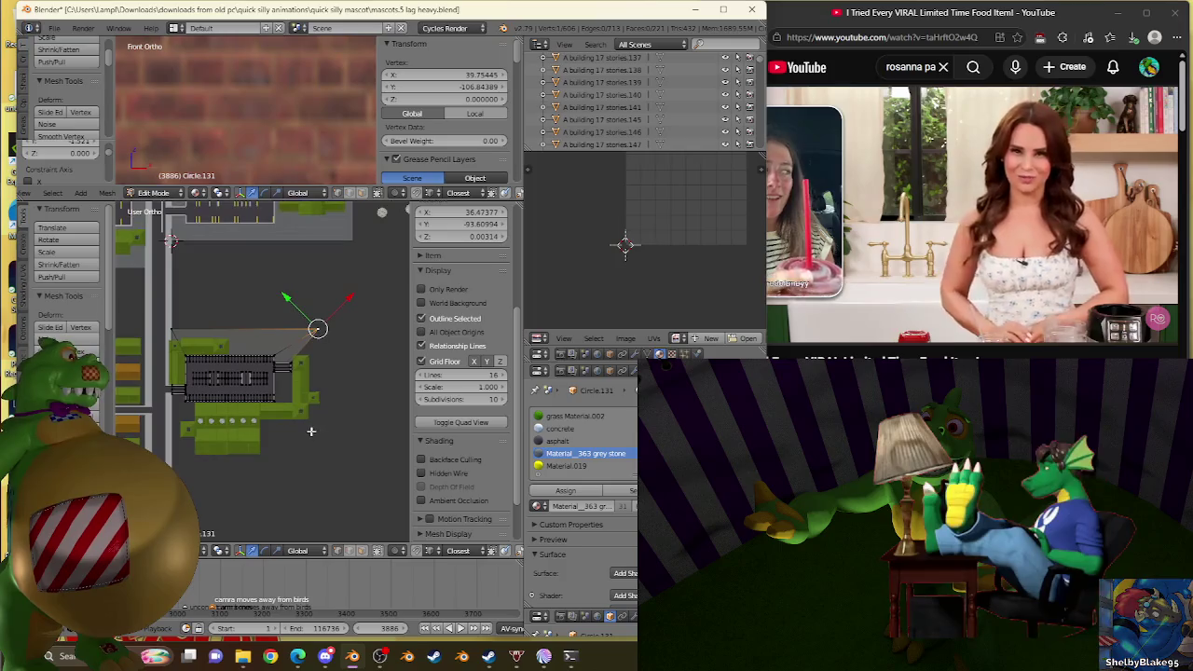
key("g")
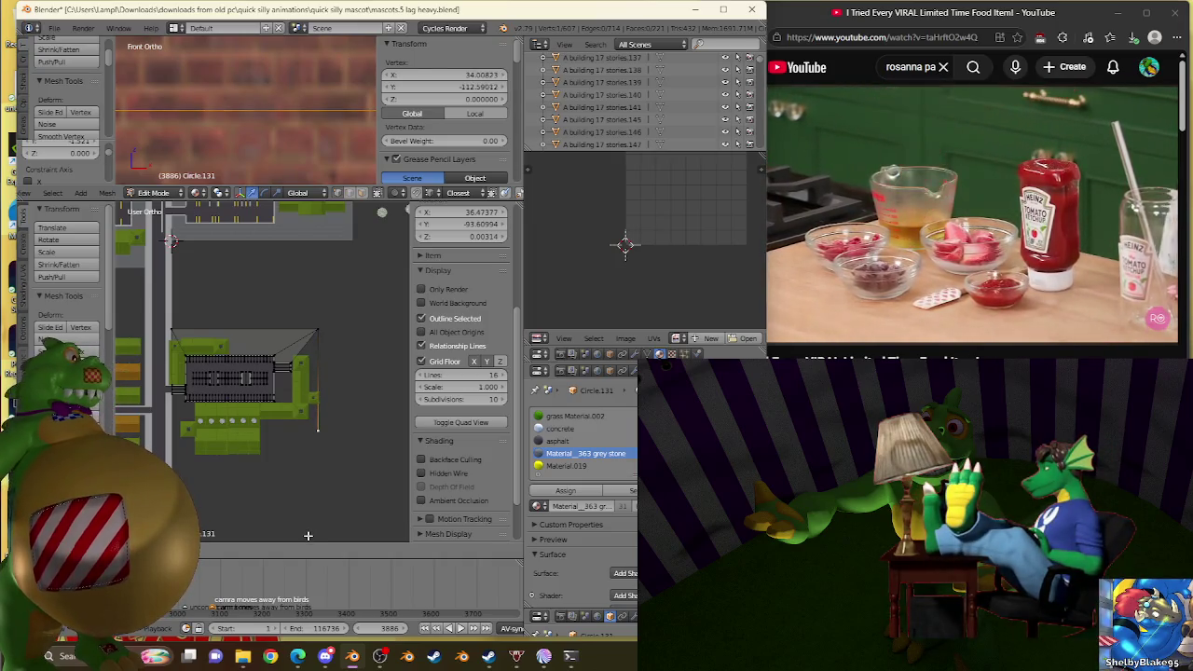
left_click(307, 228)
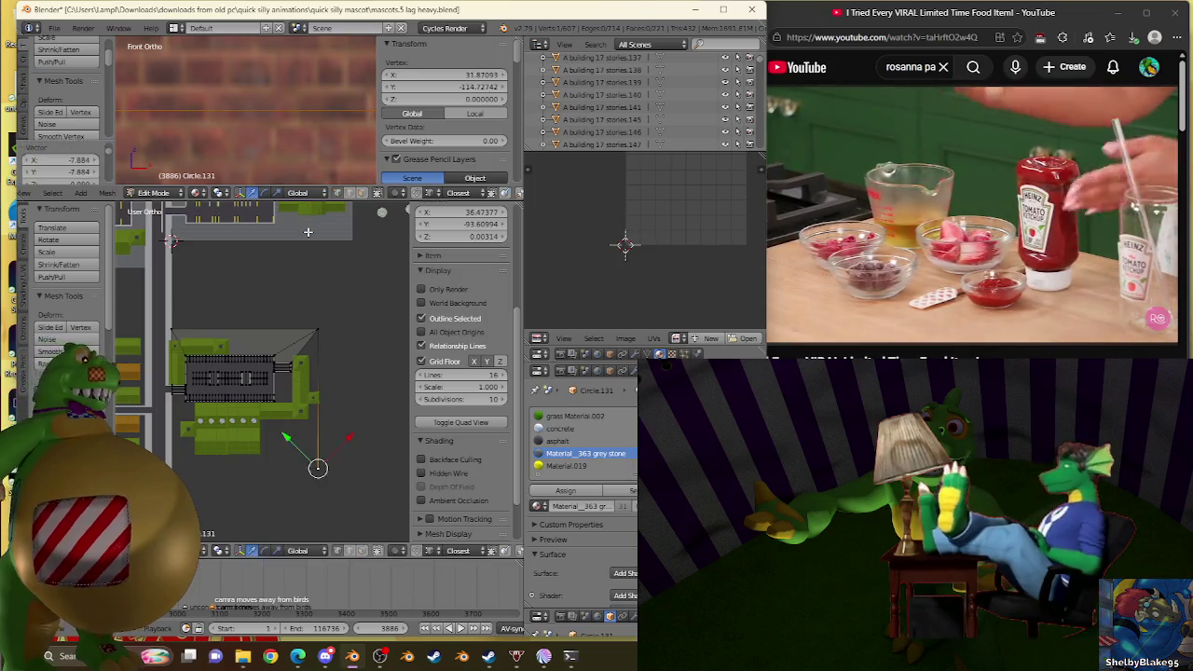
Step: Select both vertices of the ground edge
right_click(318, 330)
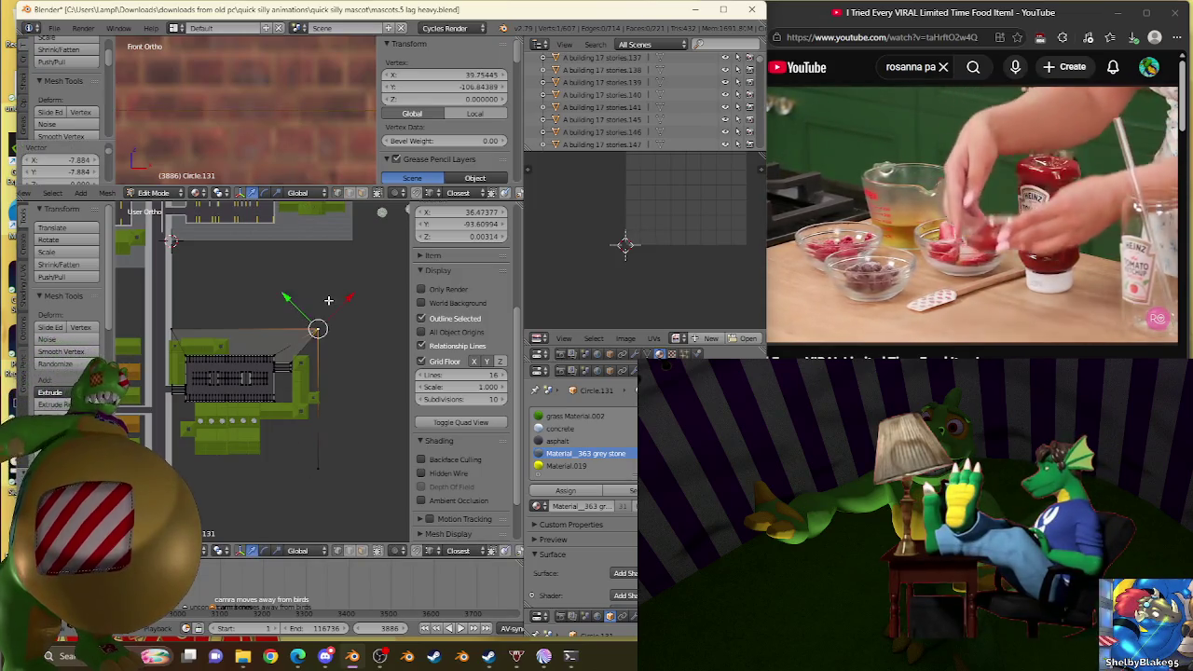
right_click(318, 466, "shift")
scroll(338, 441, "up", 2)
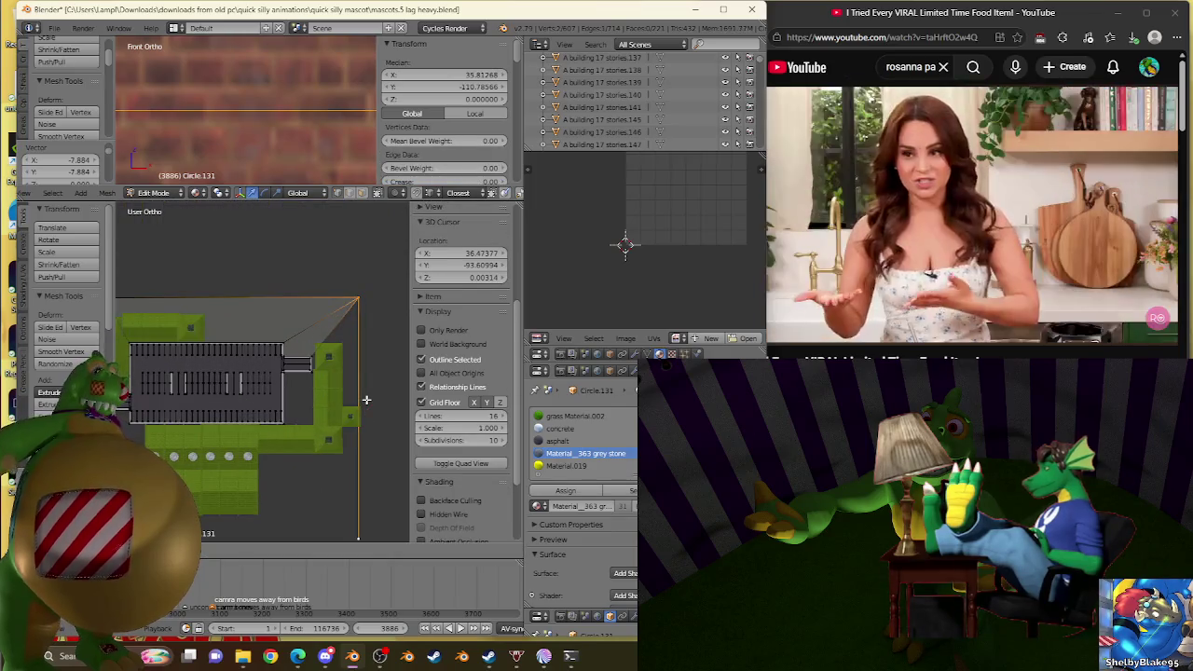
Step: Shift the selected edge further right and select the triangular ground face beside the building
left_click(374, 401)
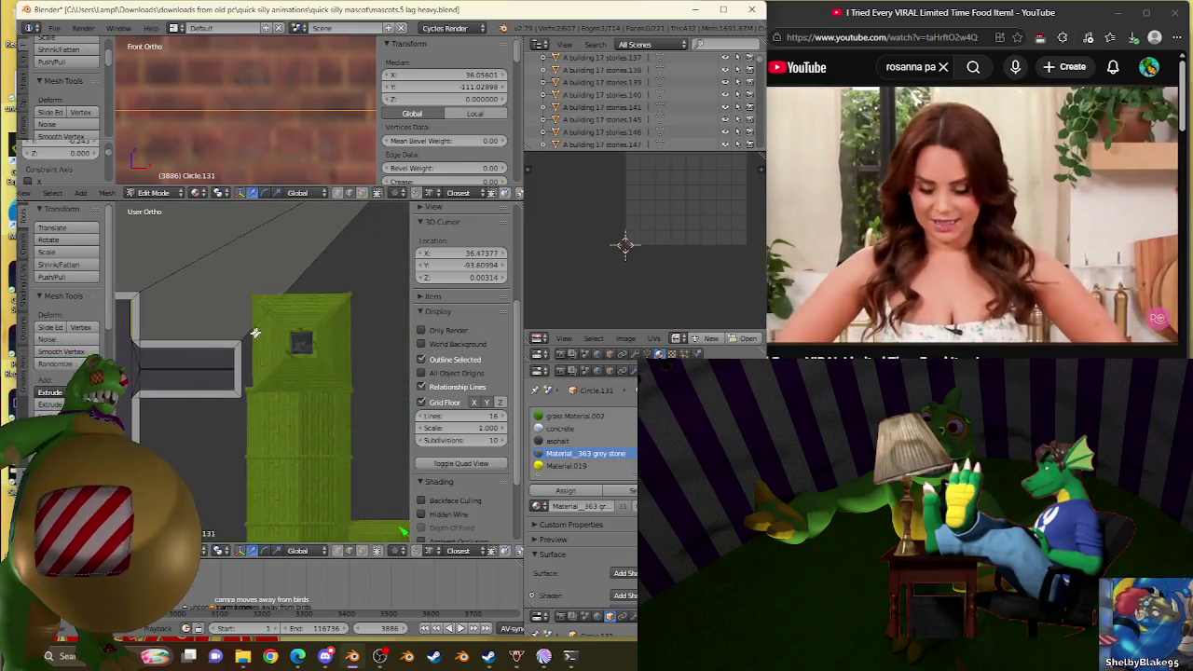
mouse_move(336, 373)
middle_mouse_down()
mouse_move(150, 357)
mouse_move(270, 474)
mouse_move(358, 410)
middle_mouse_up()
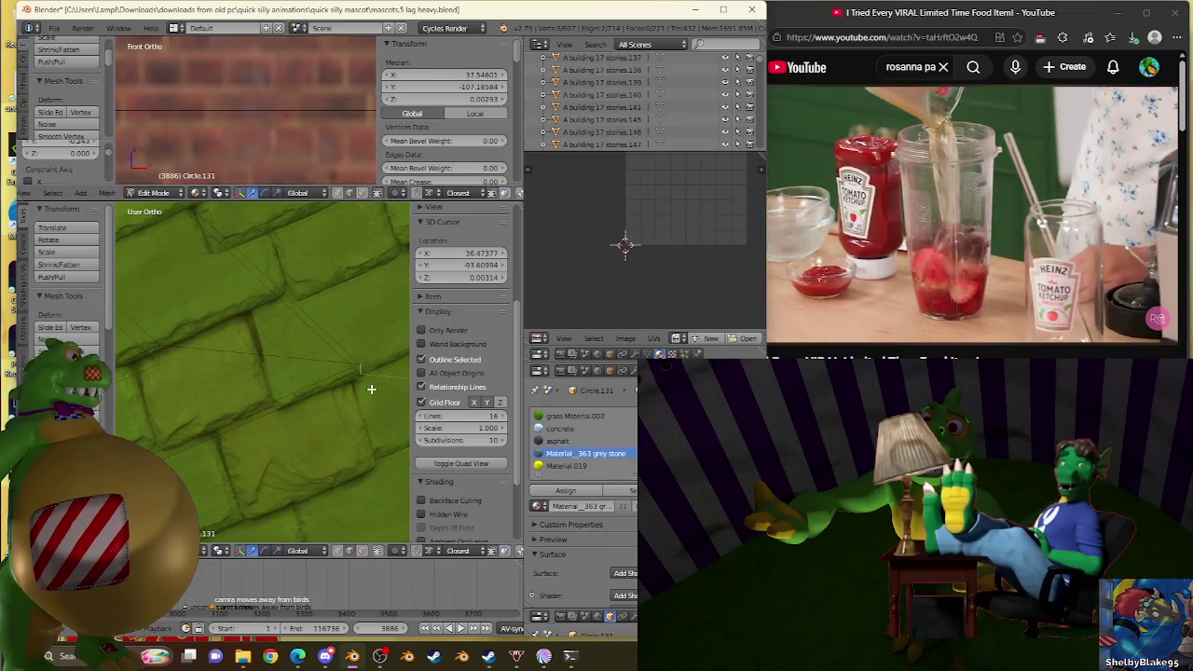
scroll(341, 395, "down", 5)
mouse_move(341, 396)
middle_mouse_down()
mouse_move(285, 369)
mouse_move(268, 423)
middle_mouse_up()
right_click(341, 382, "shift")
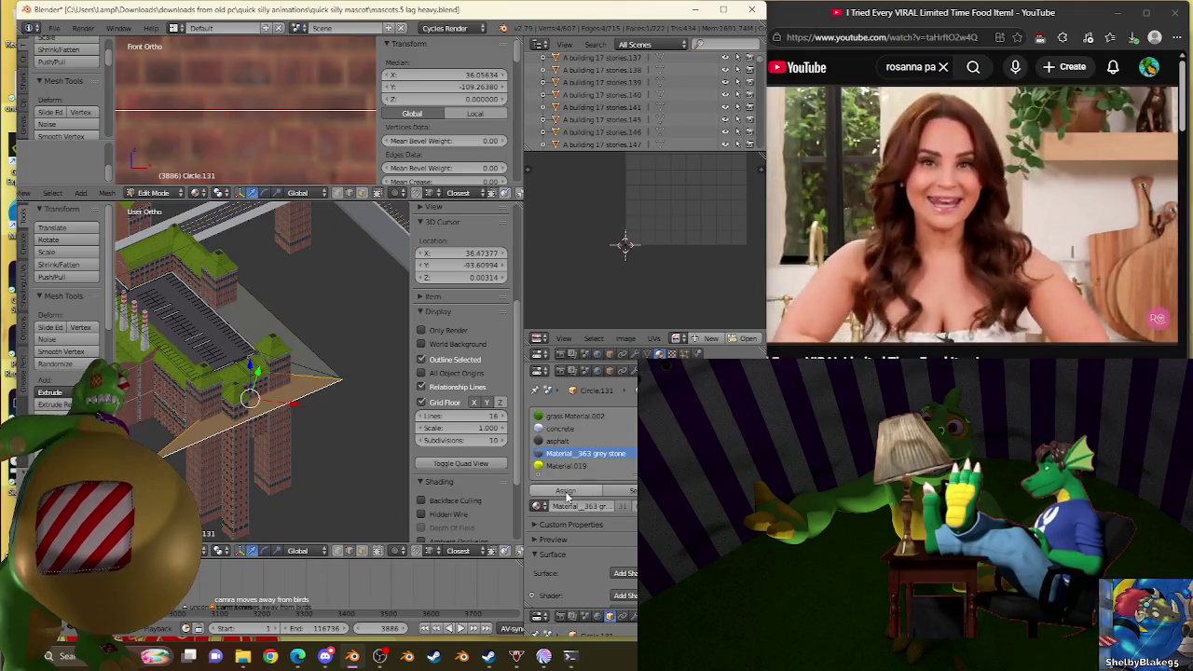
Step: Select all linked ground geometry and remove doubles, merging 116 vertices
key("ctrl+l")
key("w")
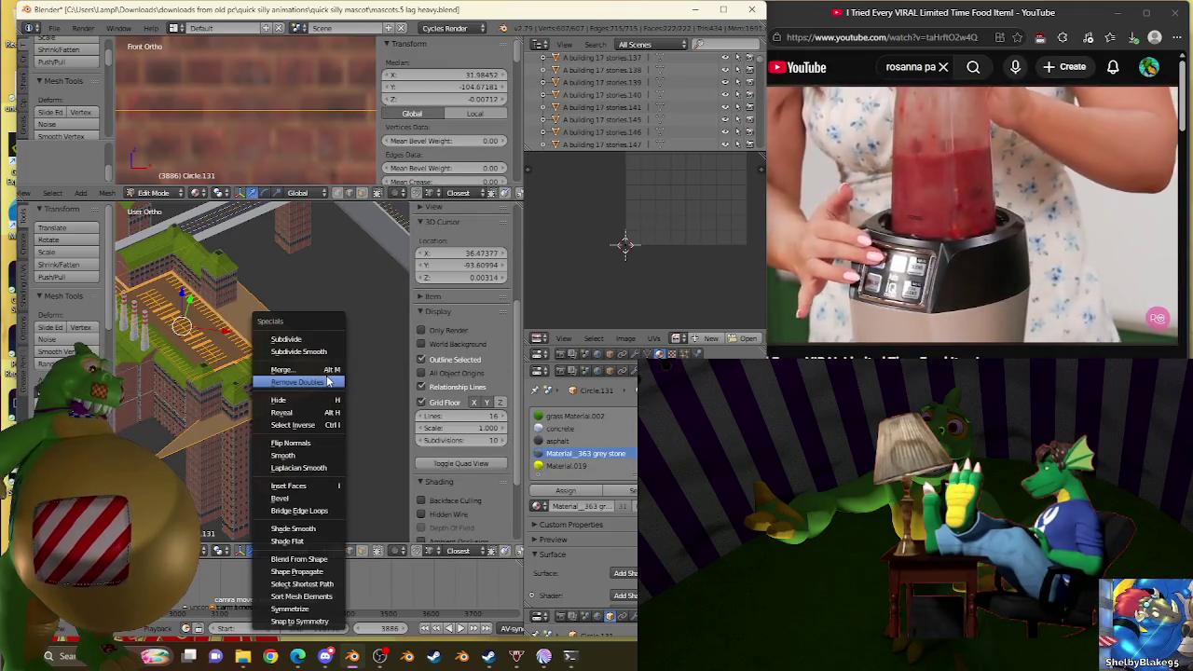
left_click(275, 380)
Step: Orbit around the grey ground faces and select the large face below the V-shaped edge
mouse_move(276, 380)
middle_mouse_down()
mouse_move(261, 460)
mouse_move(307, 410)
middle_mouse_up()
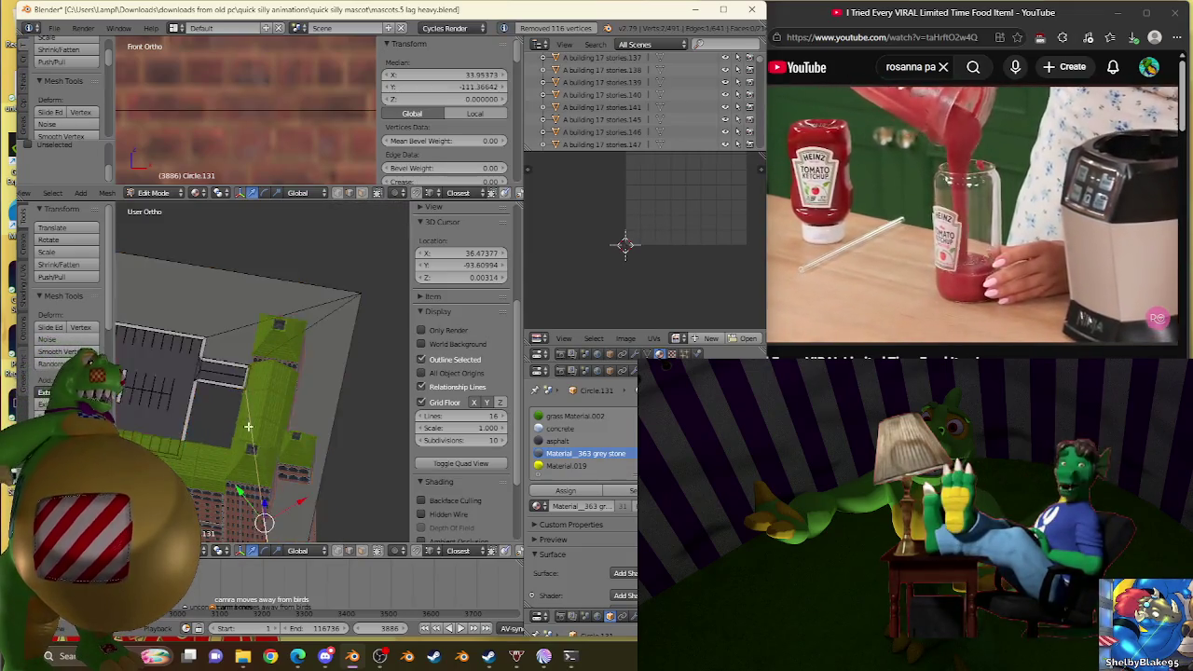
scroll(307, 410, "up", 3)
scroll(367, 343, "up", 5)
mouse_move(367, 344)
middle_mouse_down()
mouse_move(270, 410)
mouse_move(276, 428)
mouse_move(265, 439)
middle_mouse_up()
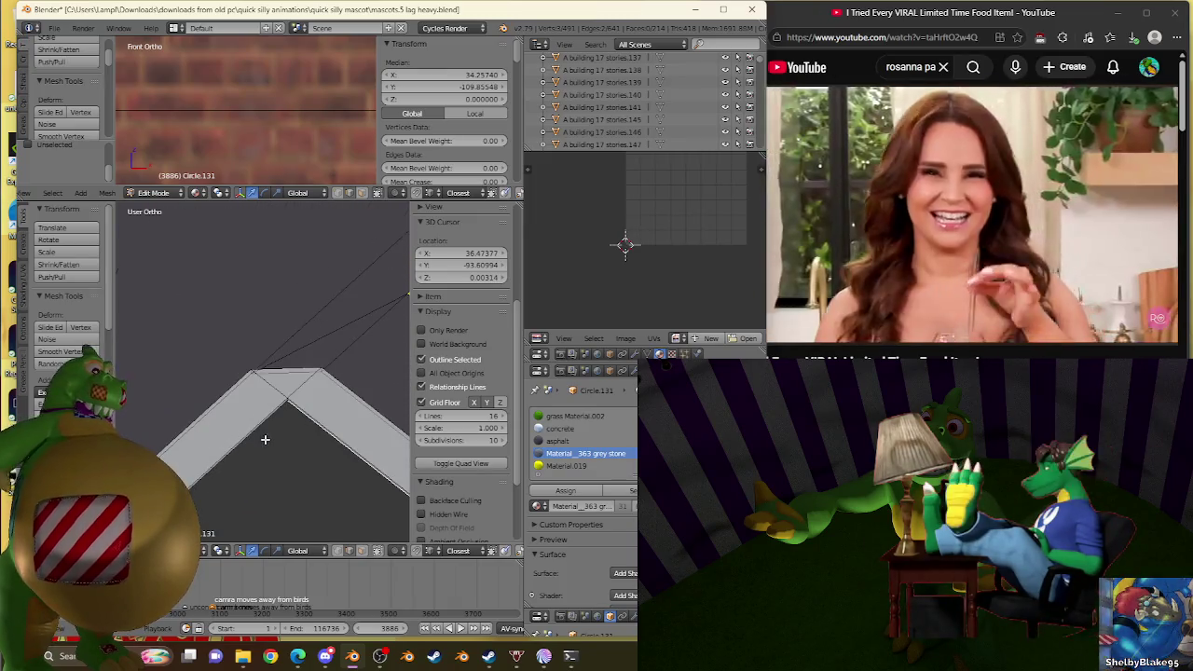
right_click(264, 438)
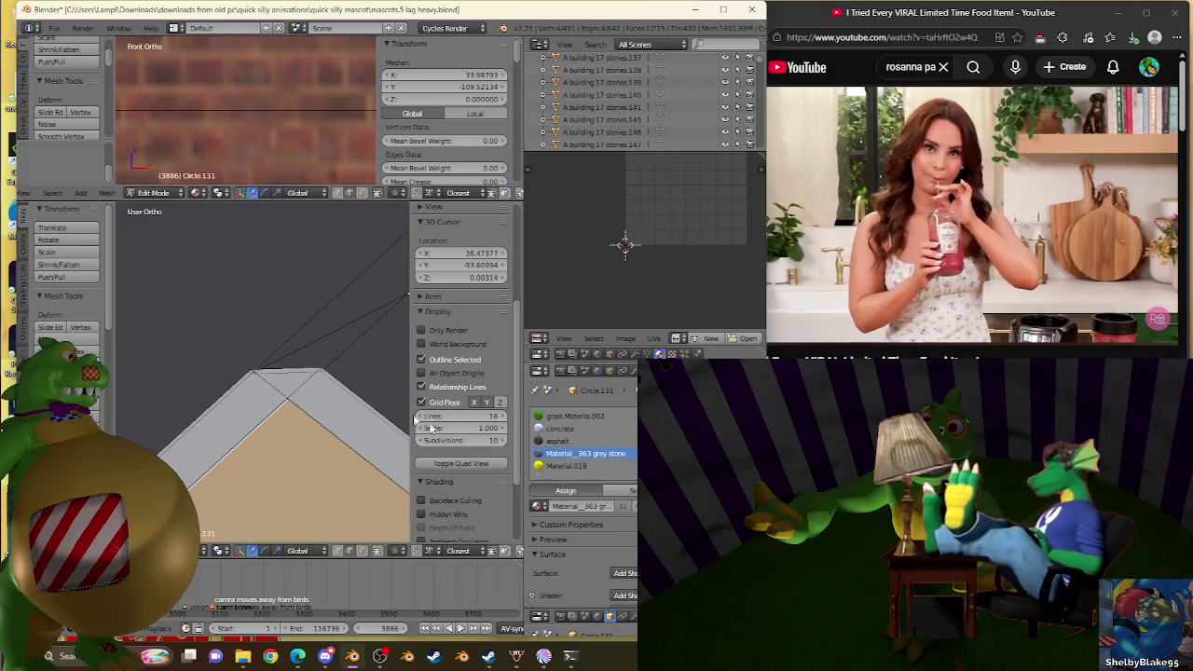
Step: Zoom in on the ground and select an edge along the street
scroll(222, 244, "down", 2)
scroll(222, 244, "down", 3)
scroll(222, 244, "down", 2)
scroll(262, 382, "up", 2)
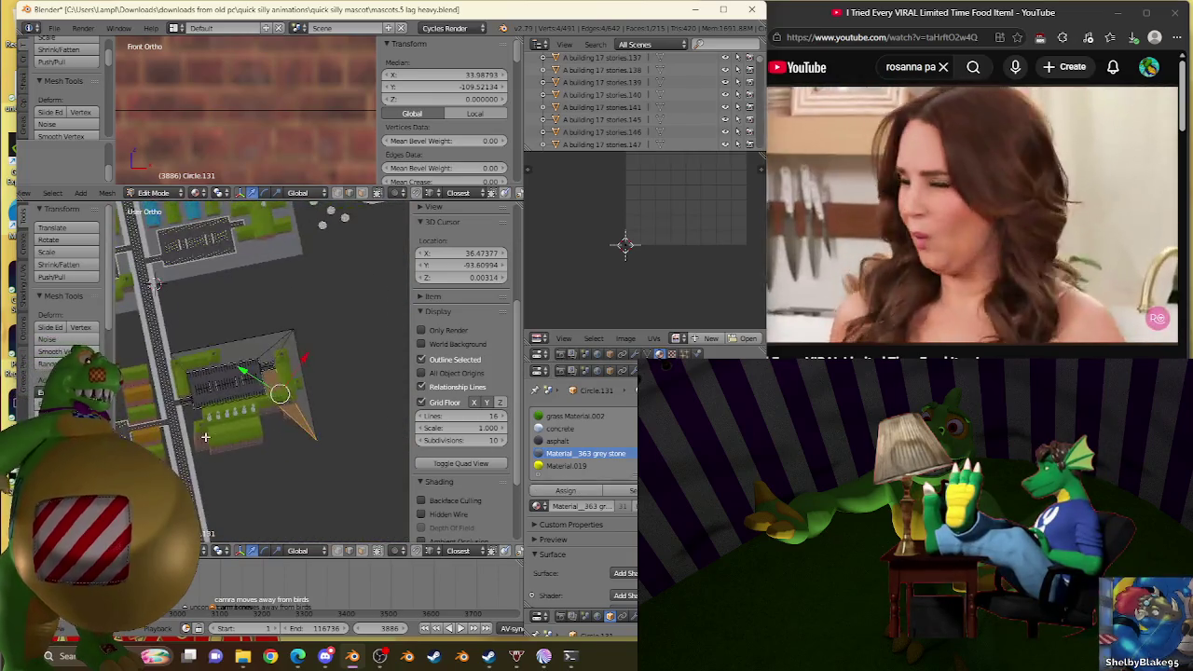
scroll(270, 368, "up", 2)
scroll(280, 350, "up", 2)
scroll(295, 326, "up", 2)
scroll(296, 344, "down", 3)
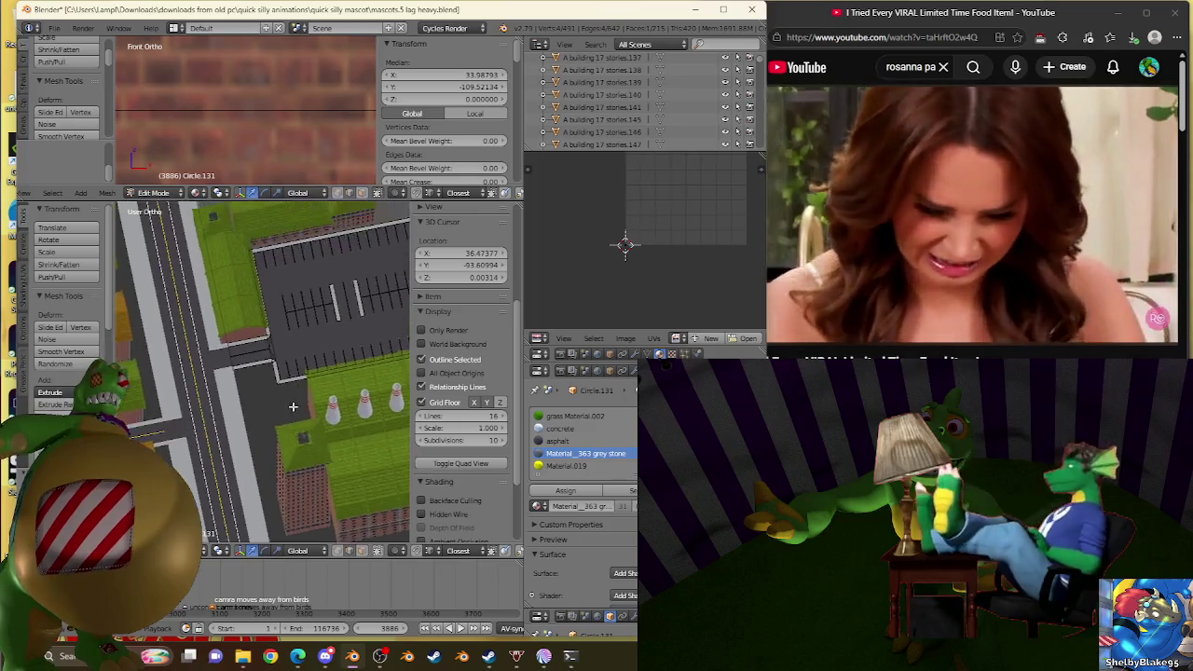
scroll(298, 372, "up", 4)
scroll(300, 400, "down", 4)
scroll(302, 422, "up", 3)
scroll(302, 422, "up", 2)
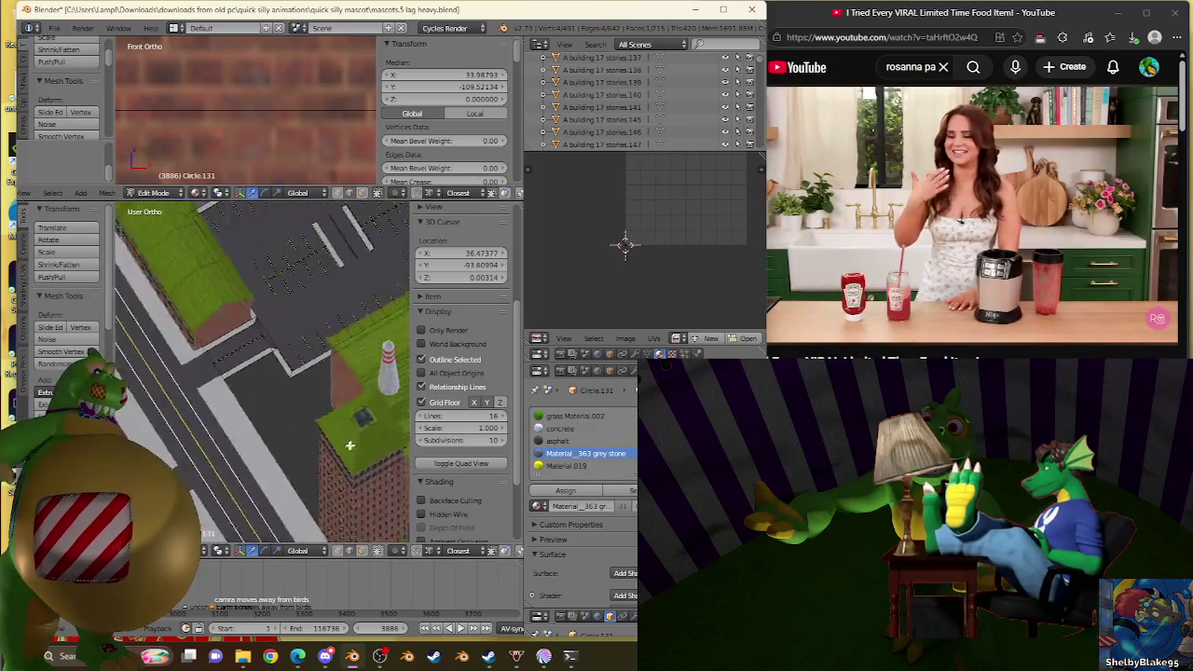
scroll(292, 394, "up", 2)
scroll(317, 317, "up", 3)
right_click(324, 286)
Step: Select the large ground face and subdivide it into smaller faces
scroll(260, 333, "down", 2)
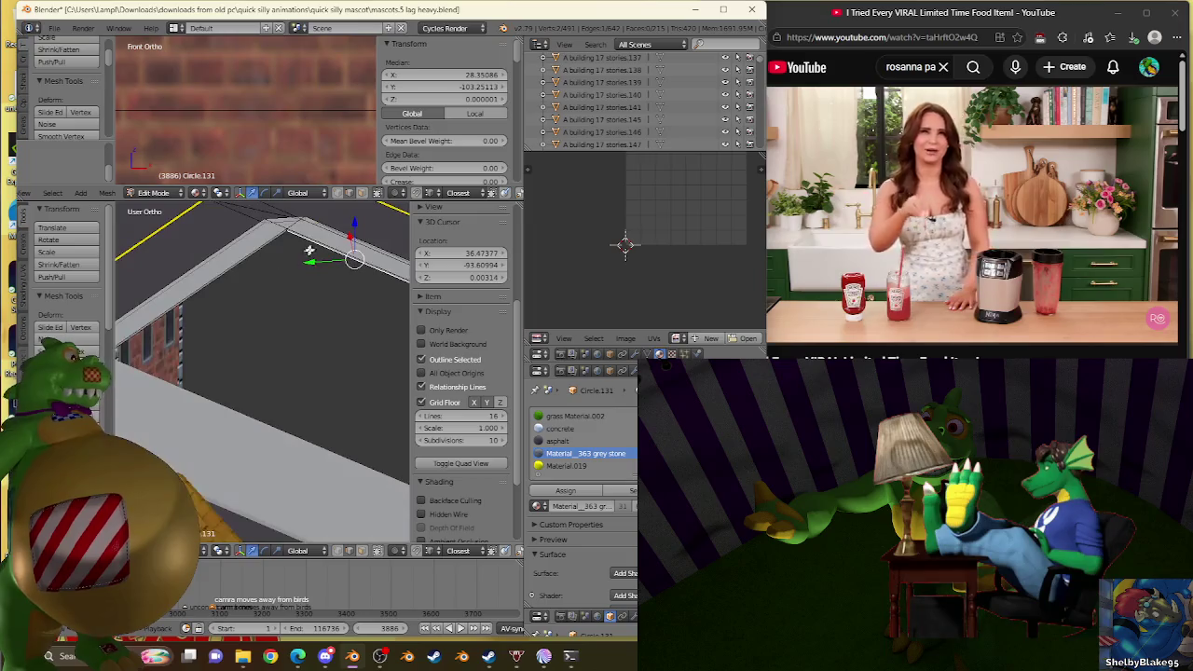
scroll(270, 363, "up", 2)
scroll(239, 295, "up", 3)
right_click(236, 252)
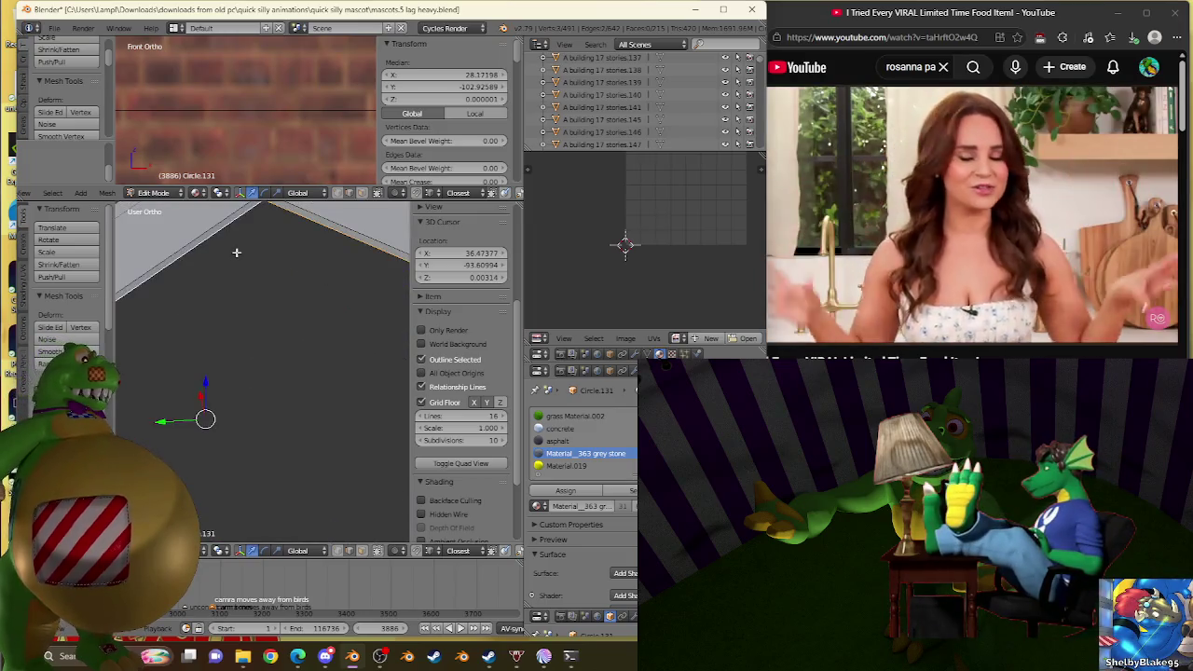
scroll(265, 388, "down", 2)
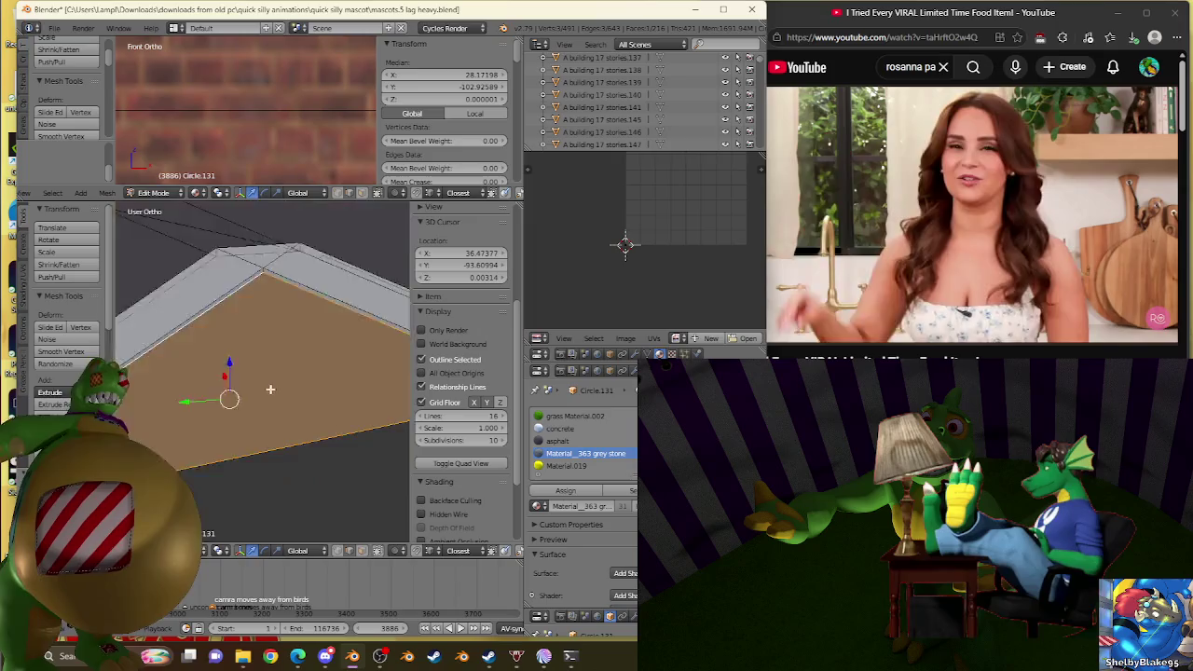
scroll(266, 387, "down", 2)
key("w")
left_click(256, 337)
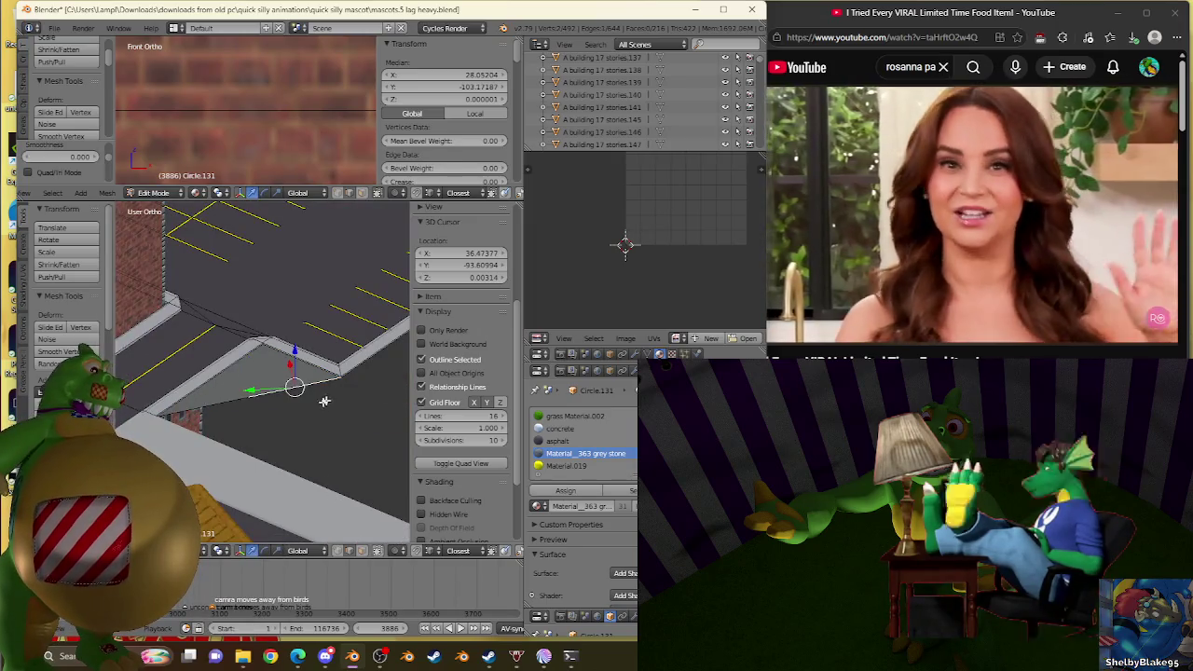
Step: Select a pavement edge and orbit to side and top-down views of the buildings
scroll(308, 443, "up", 2)
scroll(289, 429, "up", 2)
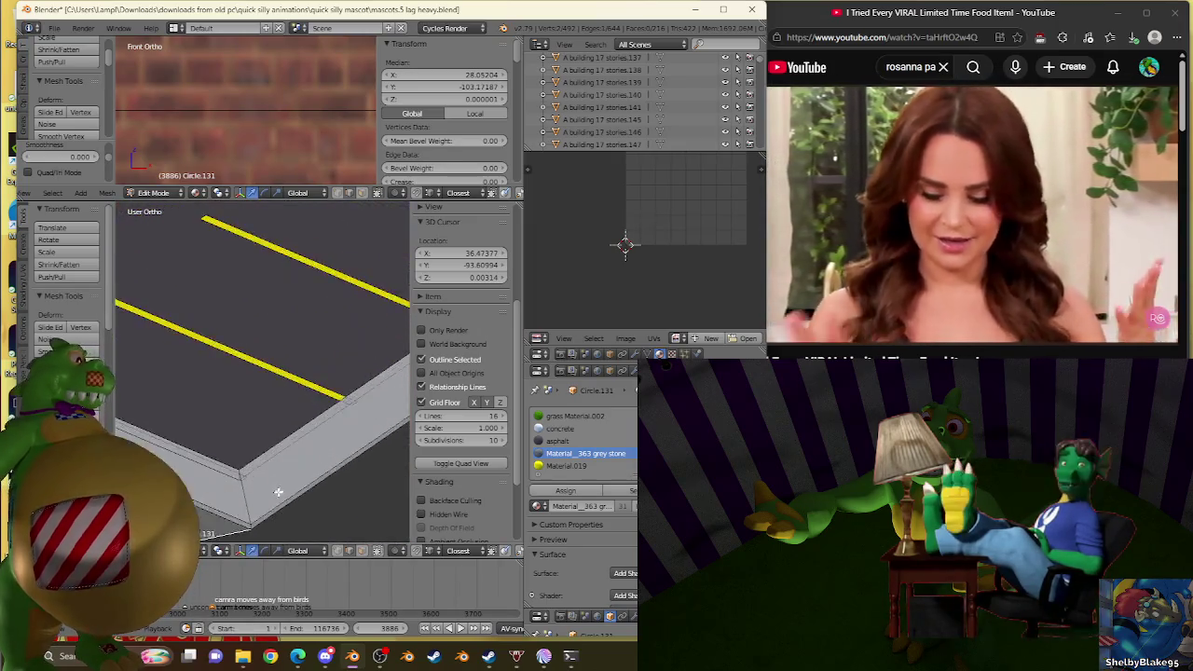
scroll(276, 417, "up", 2)
right_click(293, 373, "shift")
scroll(307, 354, "down", 2)
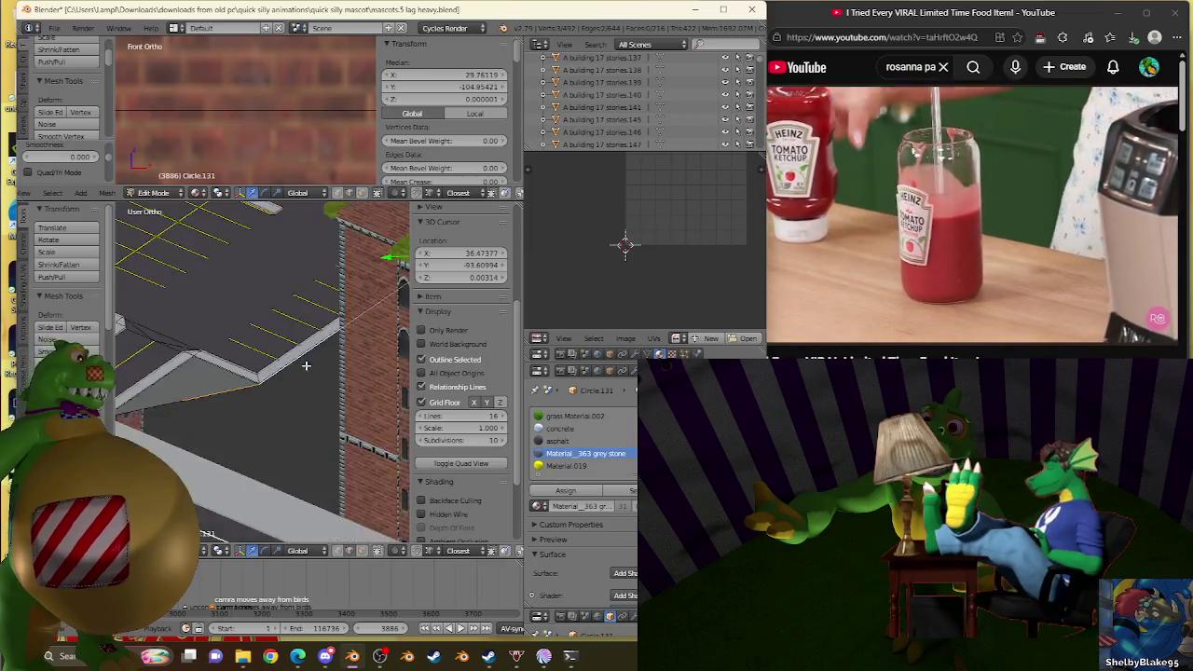
scroll(330, 324, "down", 2)
middle_click_drag(330, 324, 298, 391)
scroll(277, 425, "up", 3)
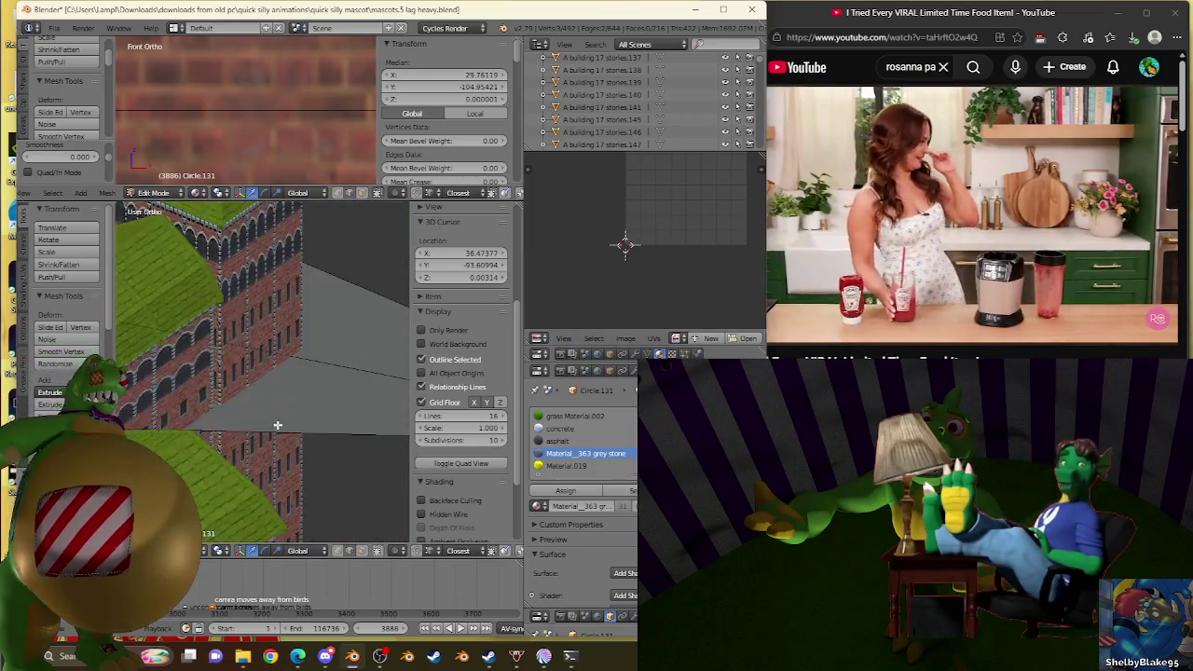
scroll(291, 410, "down", 5)
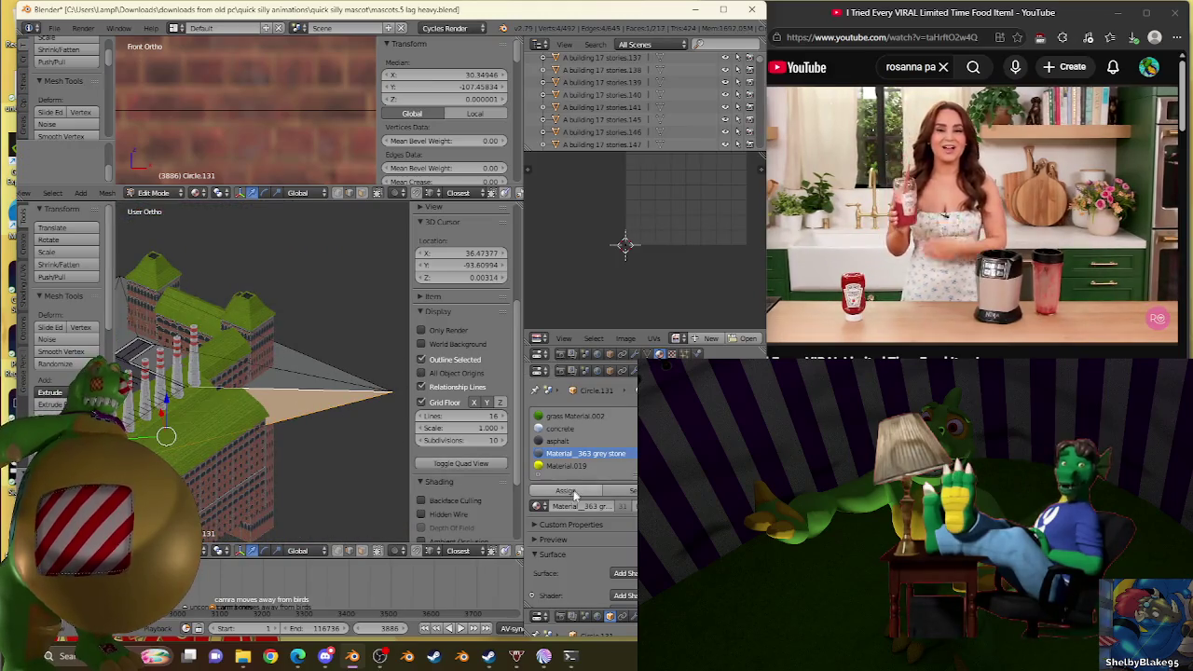
mouse_move(289, 354)
middle_mouse_down()
mouse_move(310, 359)
mouse_move(287, 320)
middle_mouse_up()
scroll(310, 358, "up", 3)
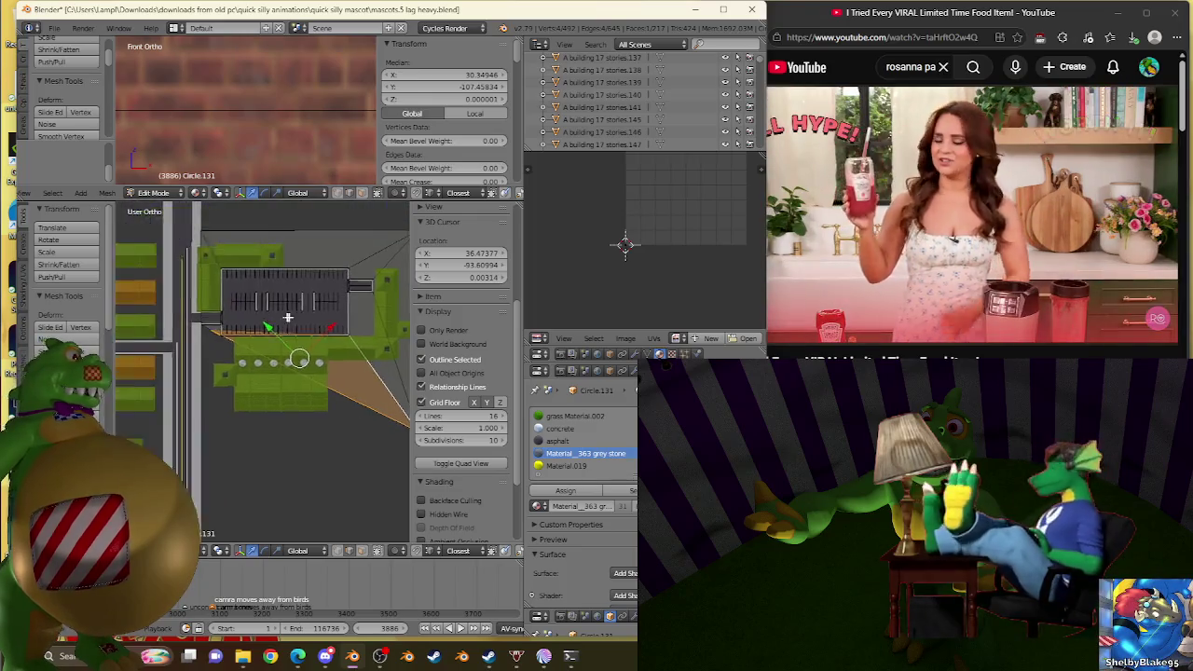
scroll(287, 319, "up", 3)
scroll(287, 319, "down", 3)
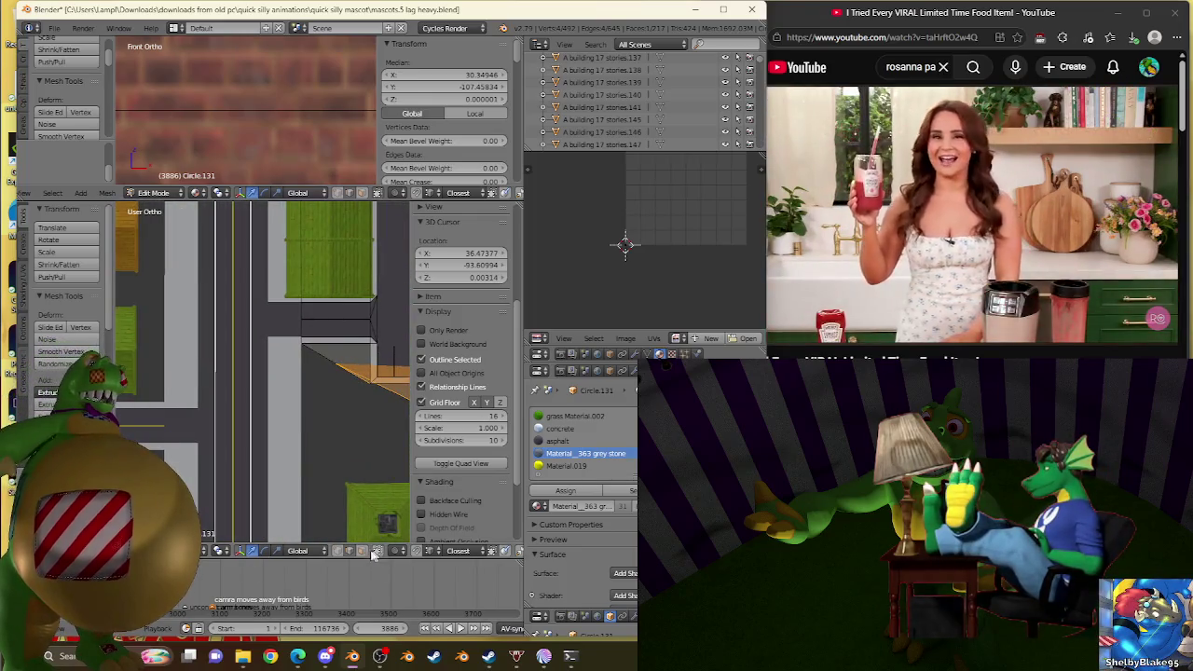
scroll(332, 357, "up", 3)
Step: Slide the ground's corner vertex to the building corner near X 27.58, Y -102.48
scroll(328, 354, "up", 3)
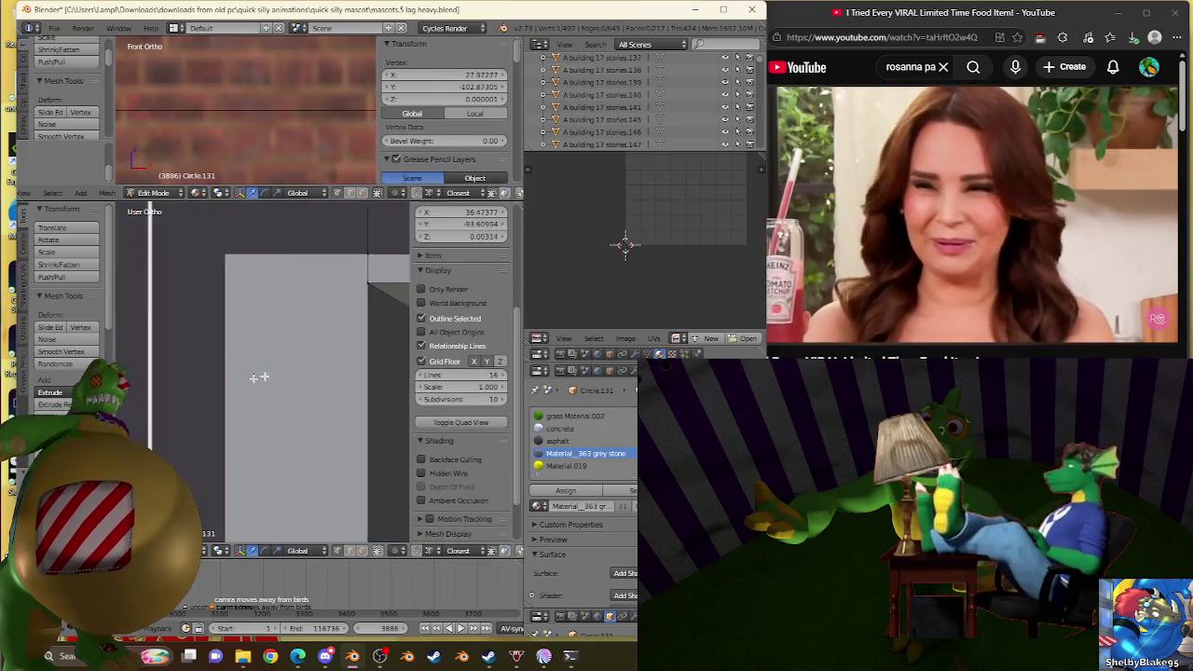
middle_click_drag(258, 375, 383, 375)
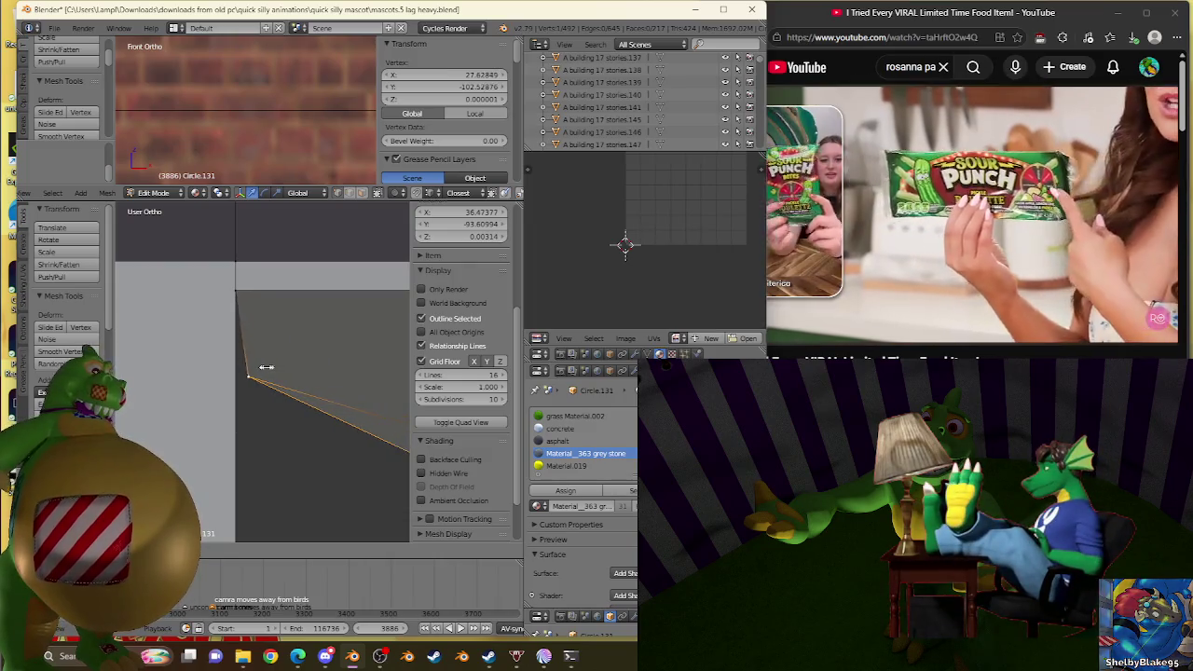
left_click(248, 369)
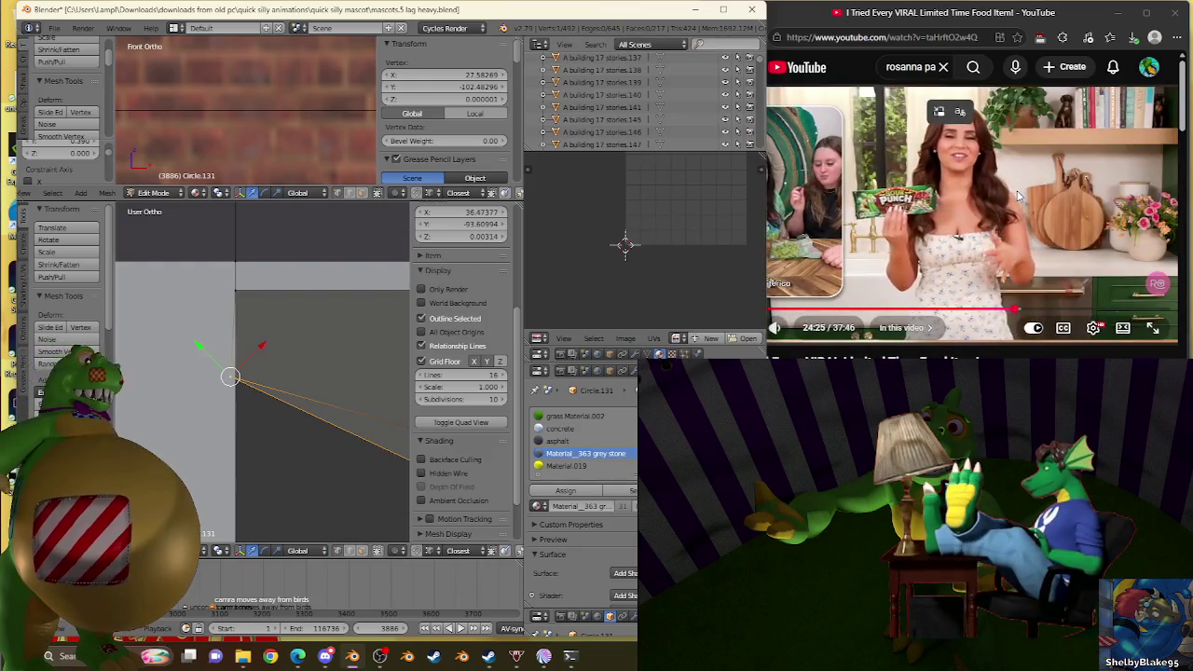
Step: Resume the viral-food video past 24:26, then pan Blender's view up to the city map
scroll(1019, 195, "down", 3)
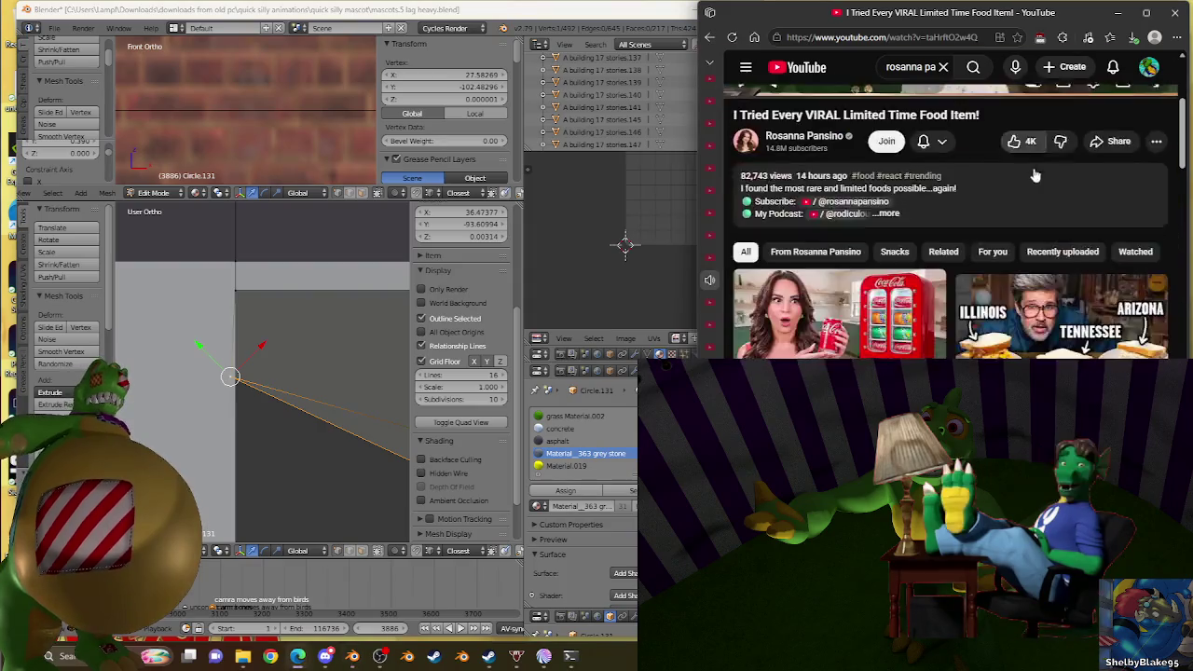
scroll(1106, 142, "down", 3)
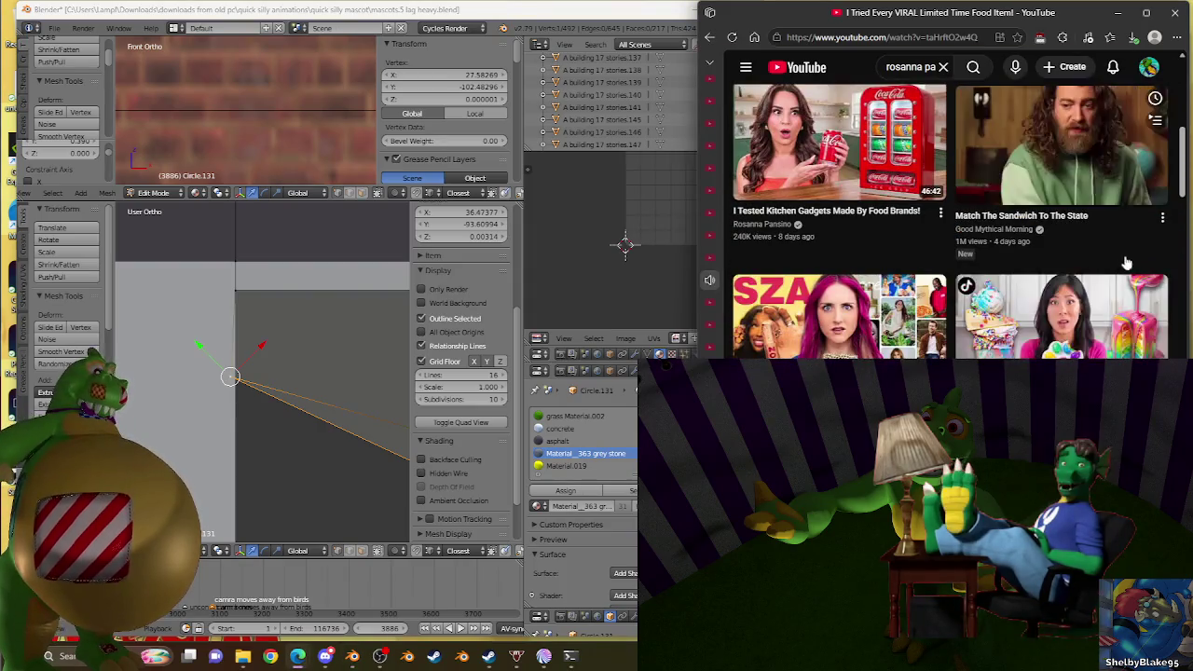
scroll(1146, 229, "up", 3)
scroll(1155, 222, "up", 3)
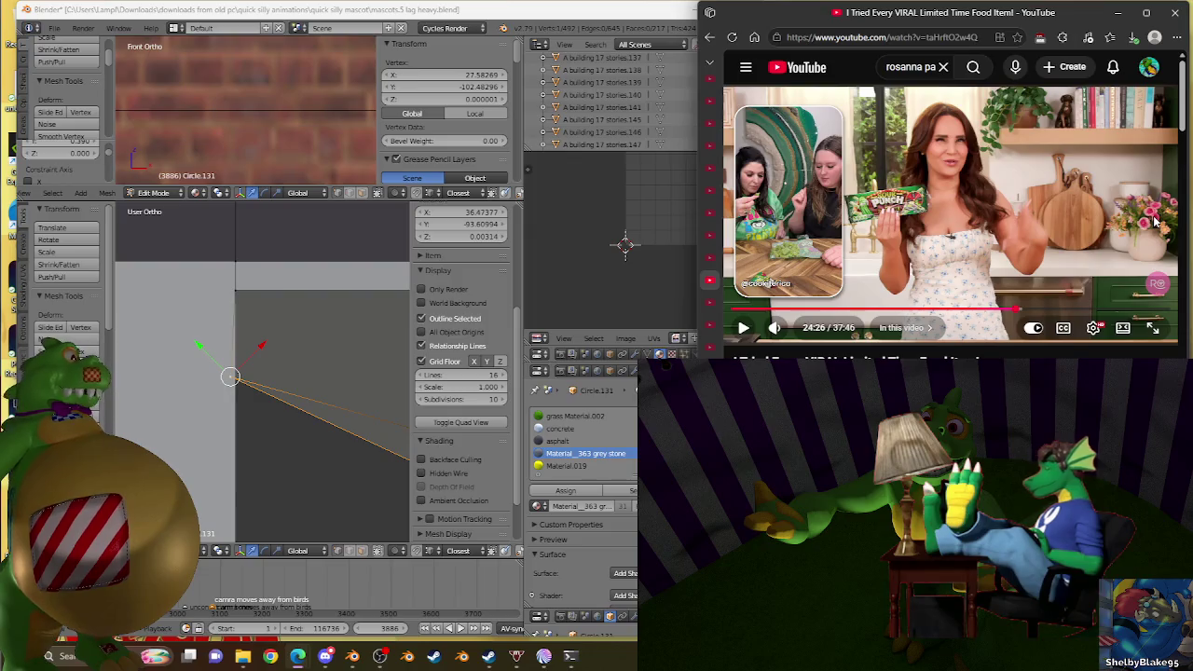
left_click(918, 224)
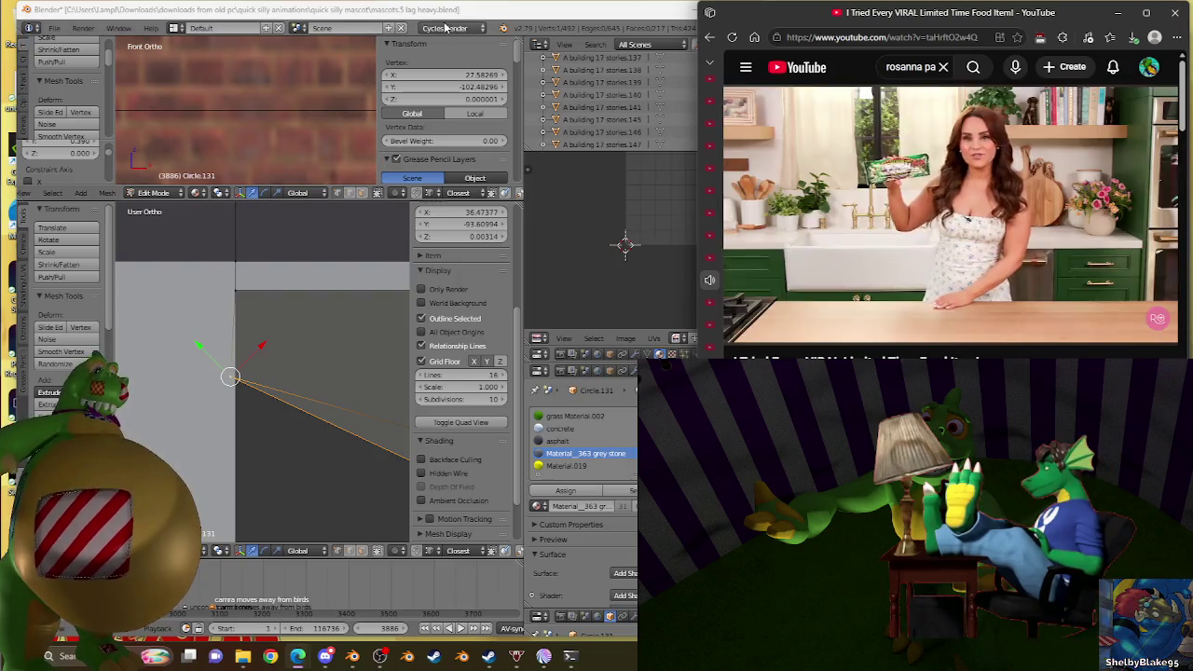
middle_click_drag(224, 397, 220, 292, "shift")
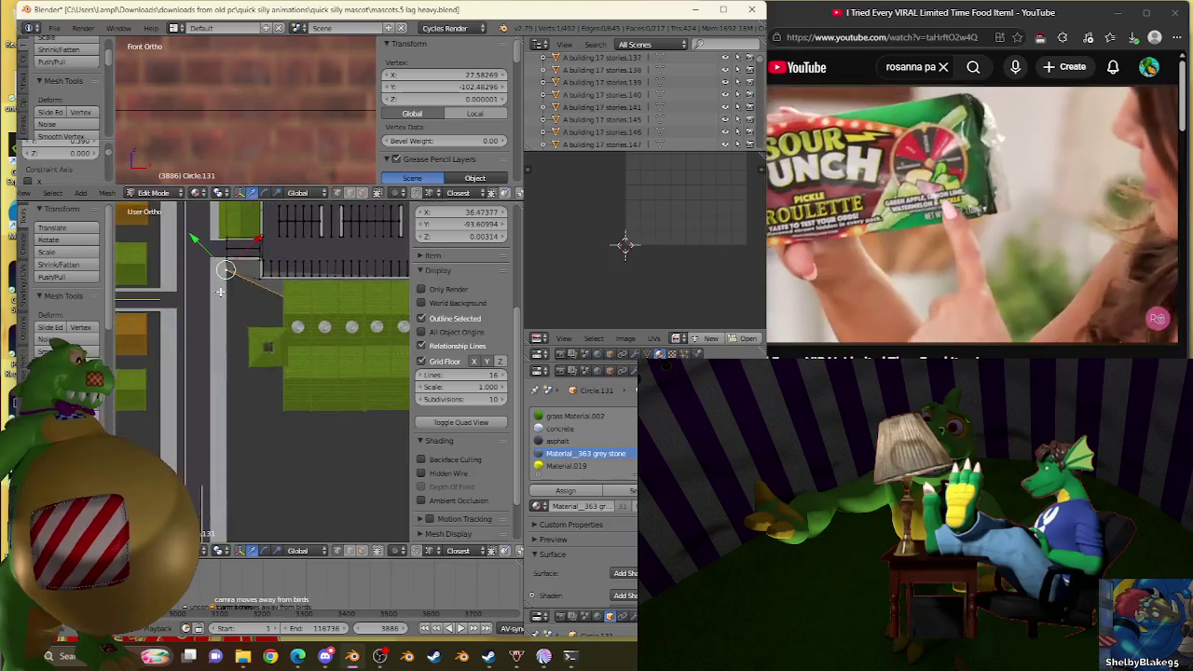
scroll(220, 292, "up", 4)
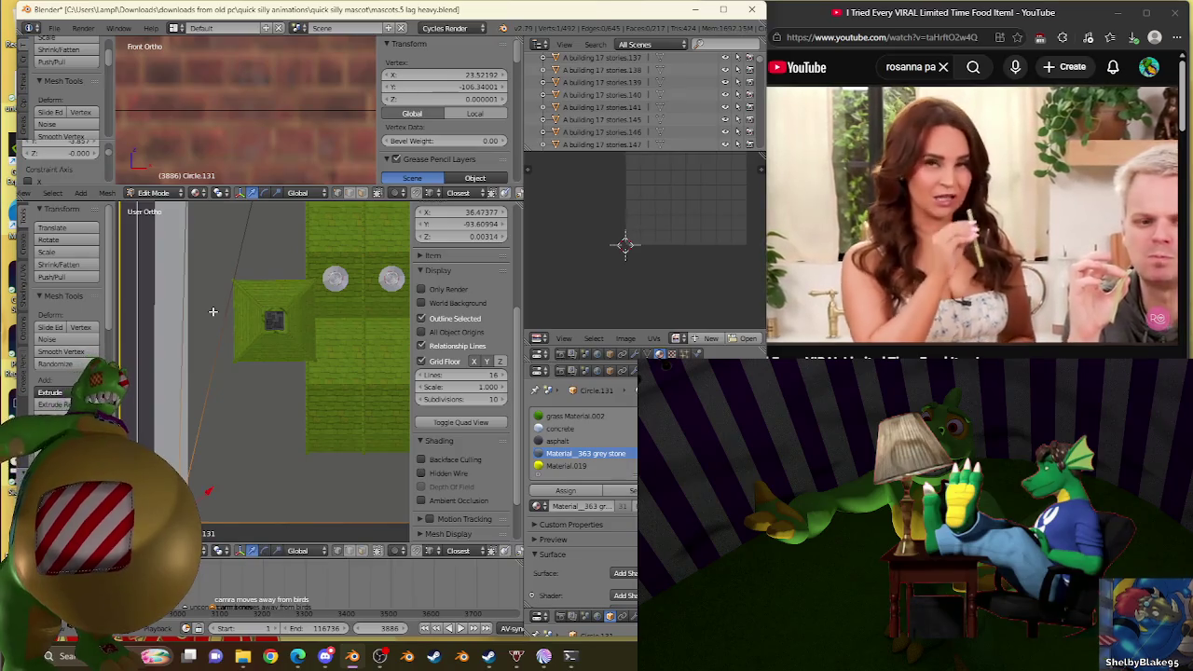
key("KP_Decimal")
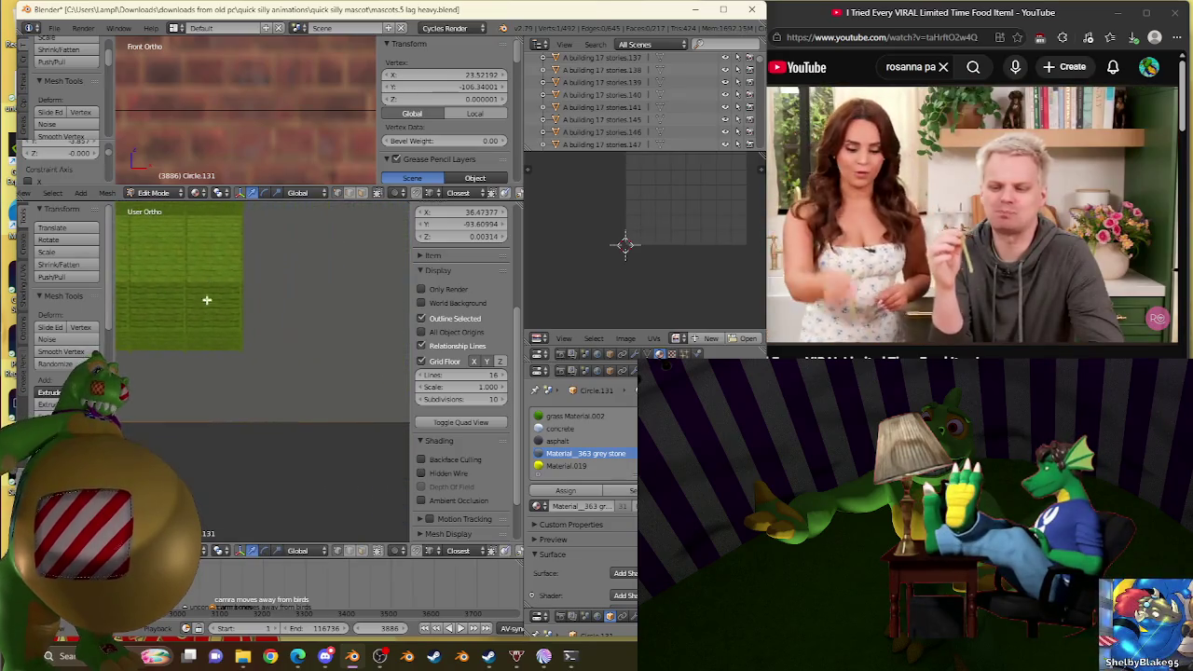
scroll(207, 299, "down", 3)
scroll(234, 320, "down", 1)
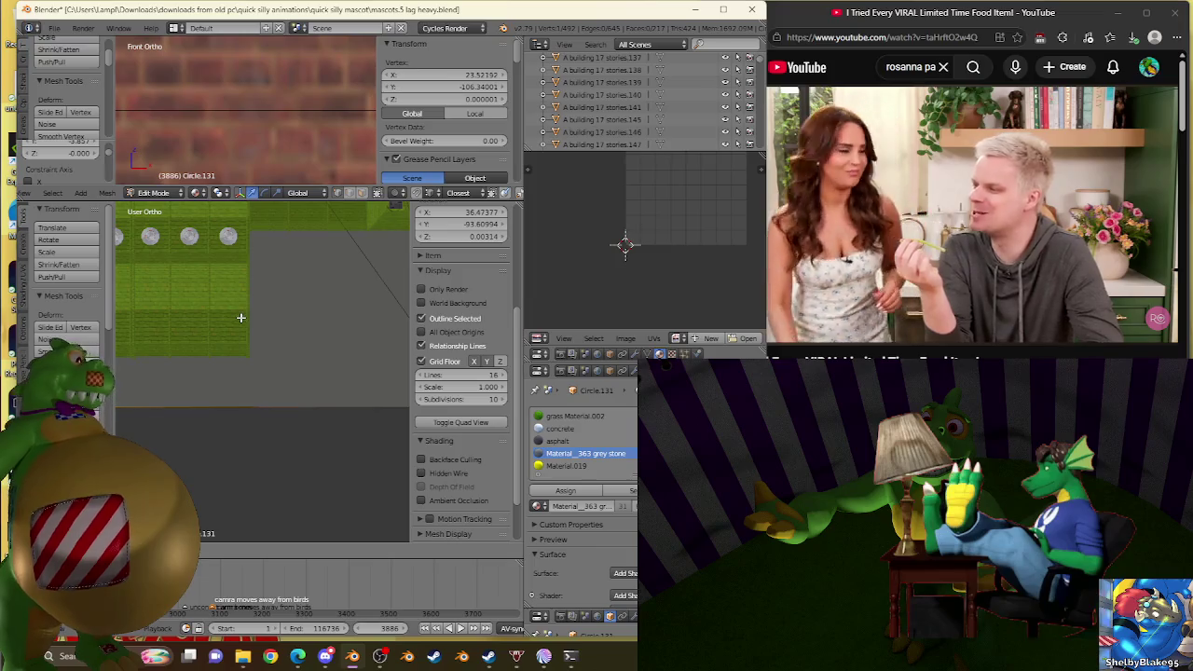
scroll(346, 368, "down", 3)
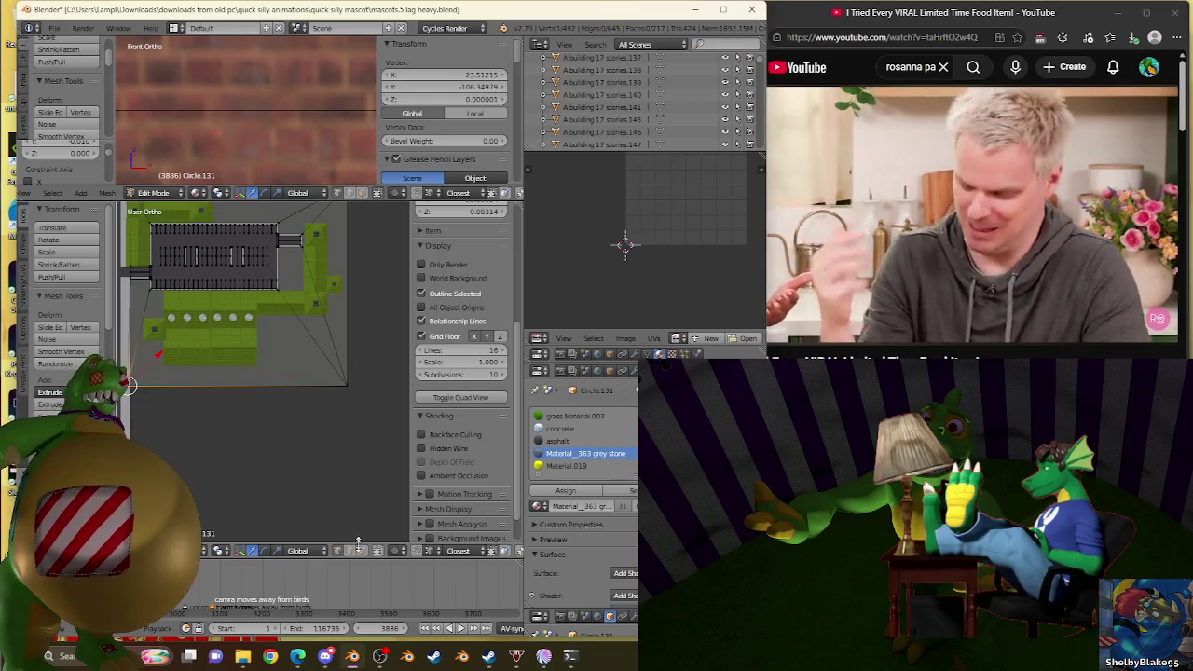
Step: Merge duplicate vertices across the whole ground mesh (0 removed), then select its top region
key("a")
middle_click_drag(270, 368, 293, 456, "shift")
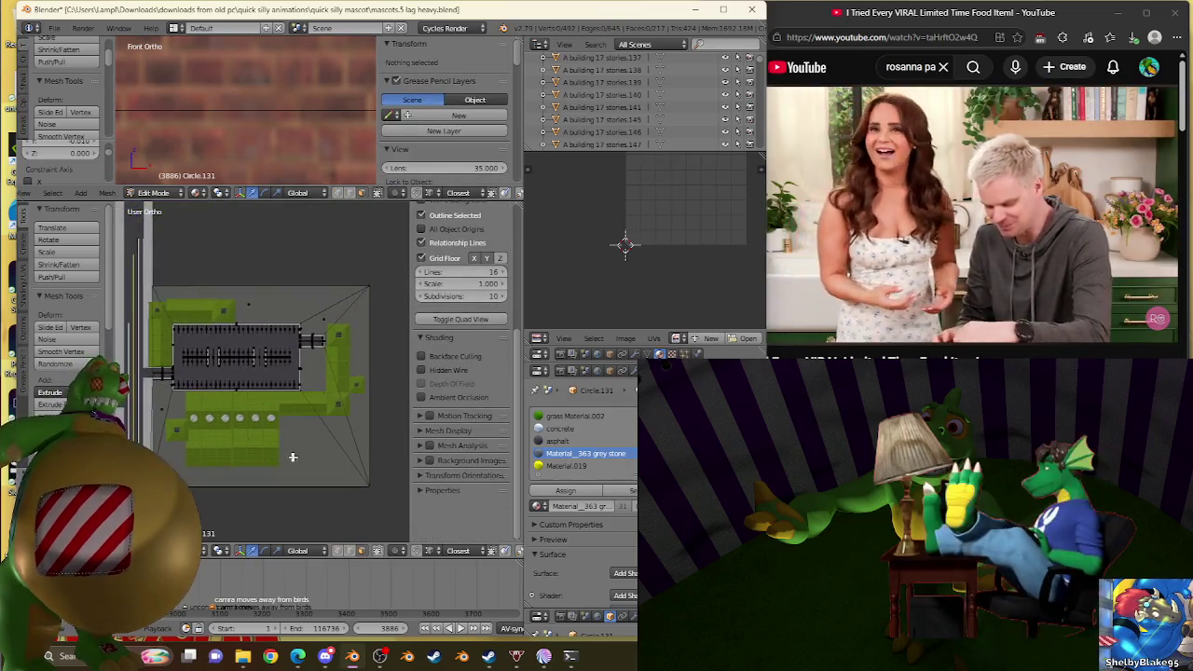
right_click(257, 310)
key("a")
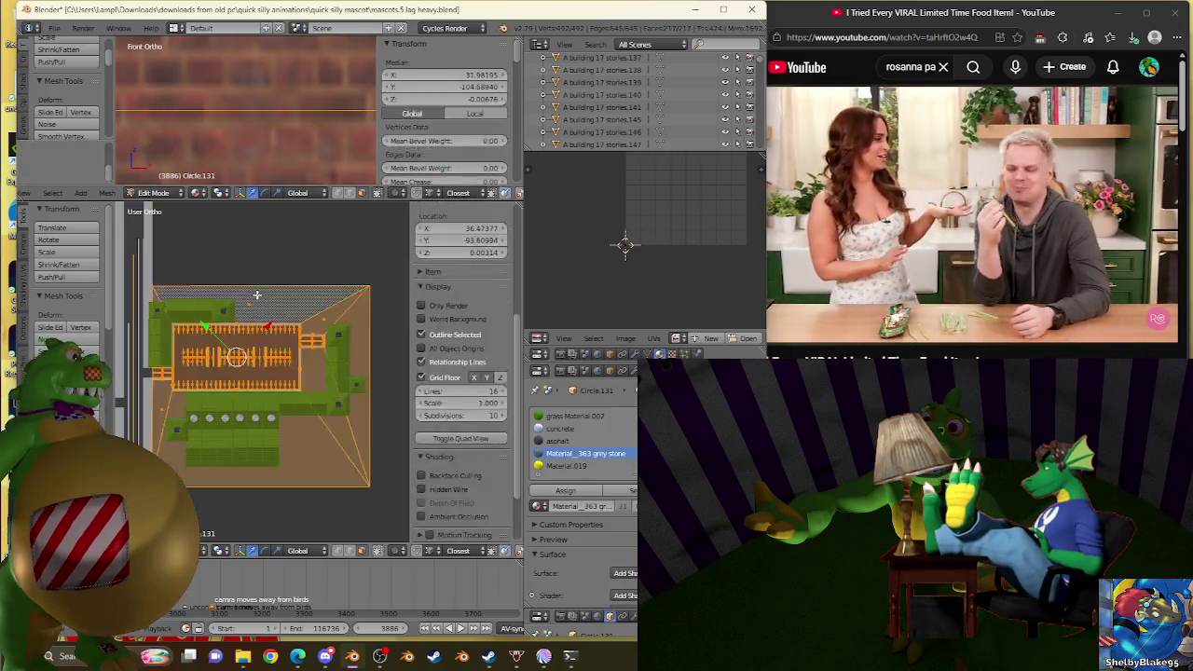
key("w")
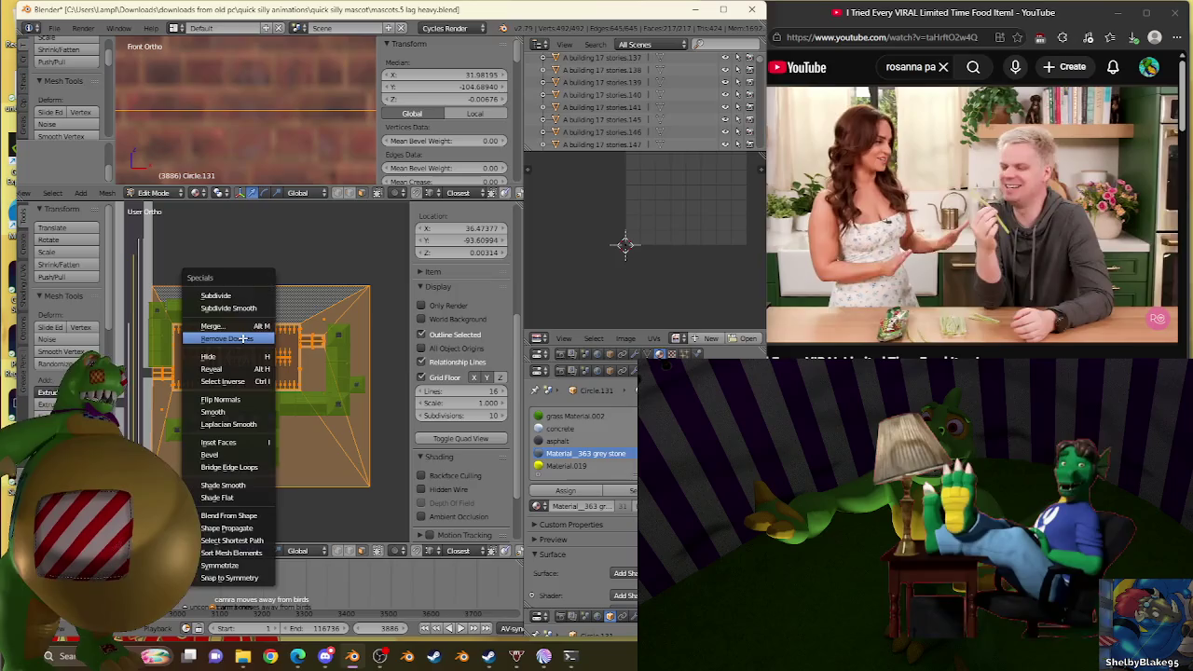
left_click(243, 338)
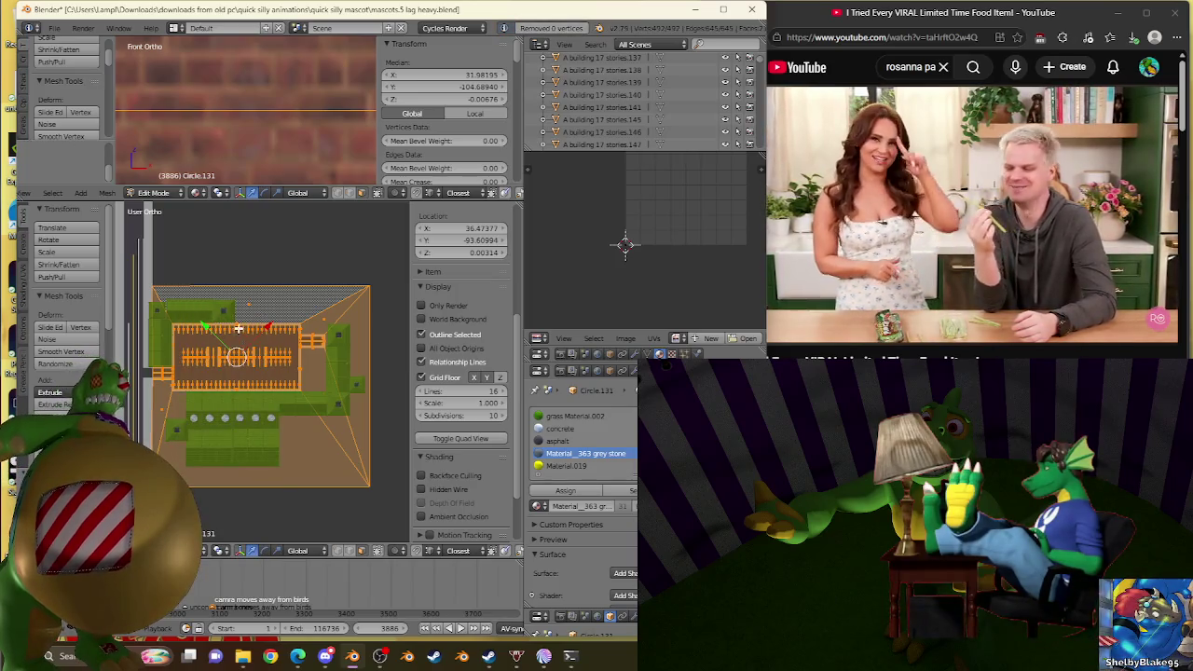
right_click(244, 305)
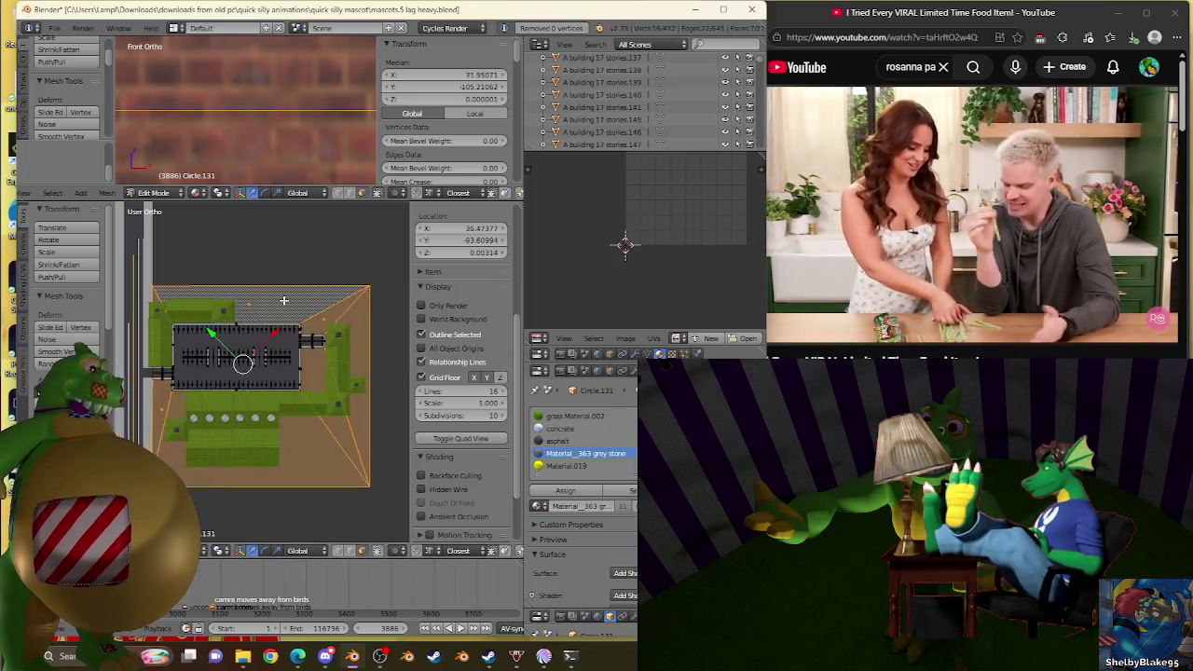
Step: Unwrap the selected ground faces so the stone texture appears on them
key("u")
left_click(284, 304)
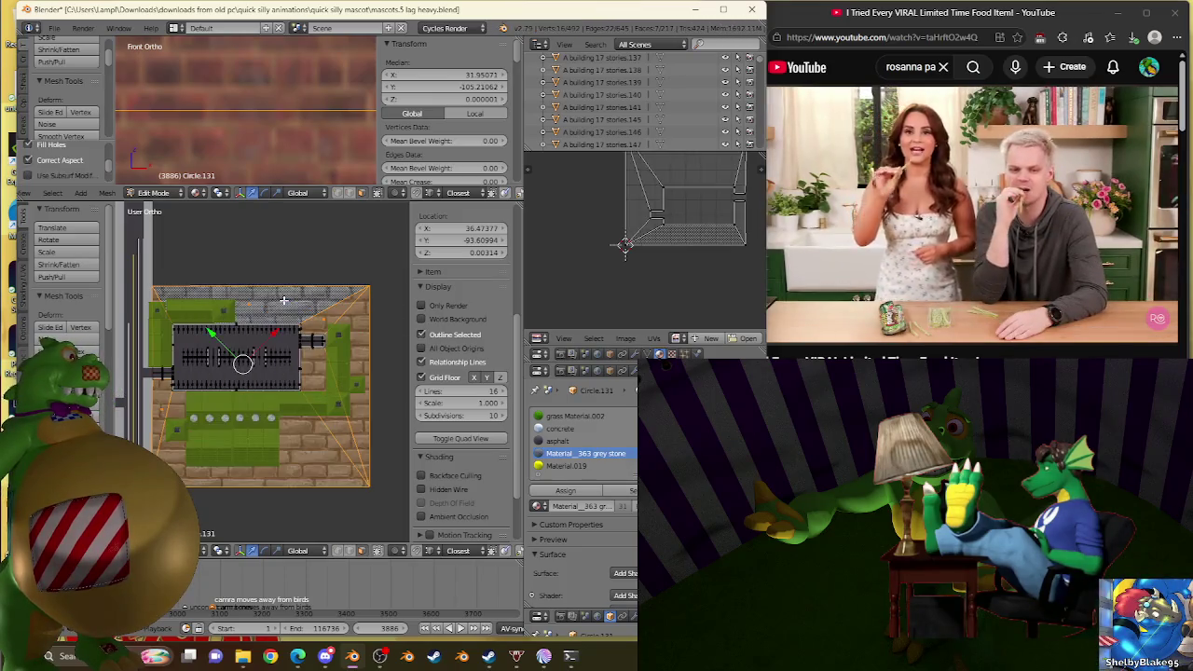
scroll(236, 338, "up", 3)
scroll(279, 373, "up", 2)
scroll(326, 410, "up", 2)
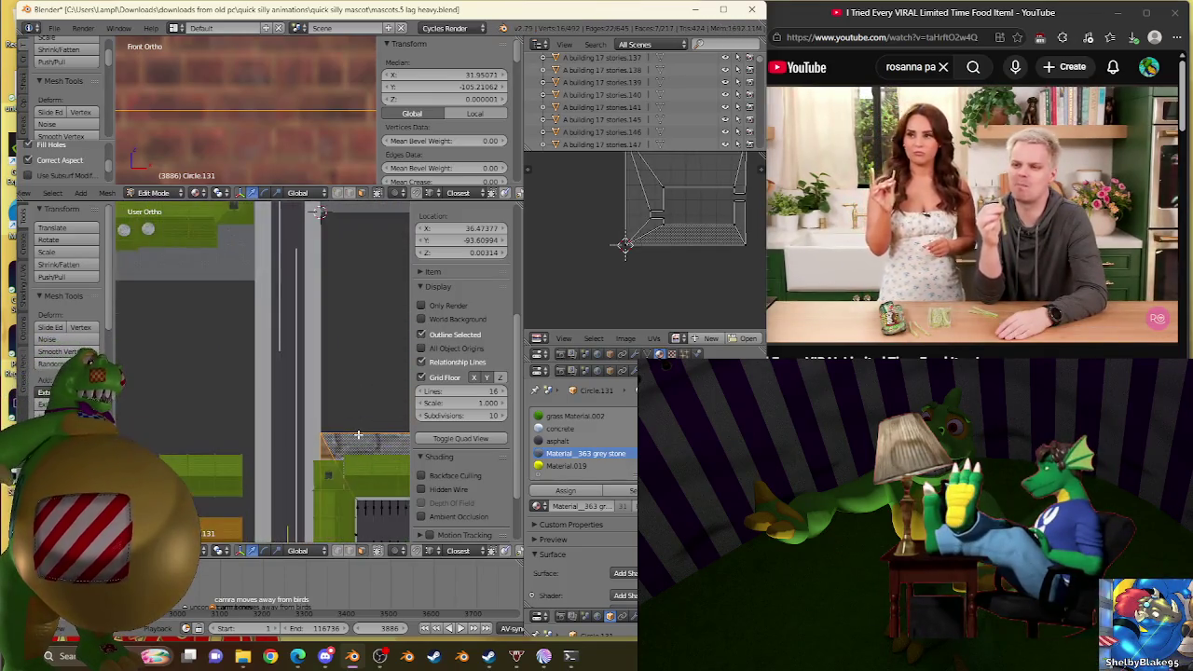
scroll(344, 433, "up", 3)
Step: Scale all ground UVs up so the grey stone texture tiles smaller
key("a")
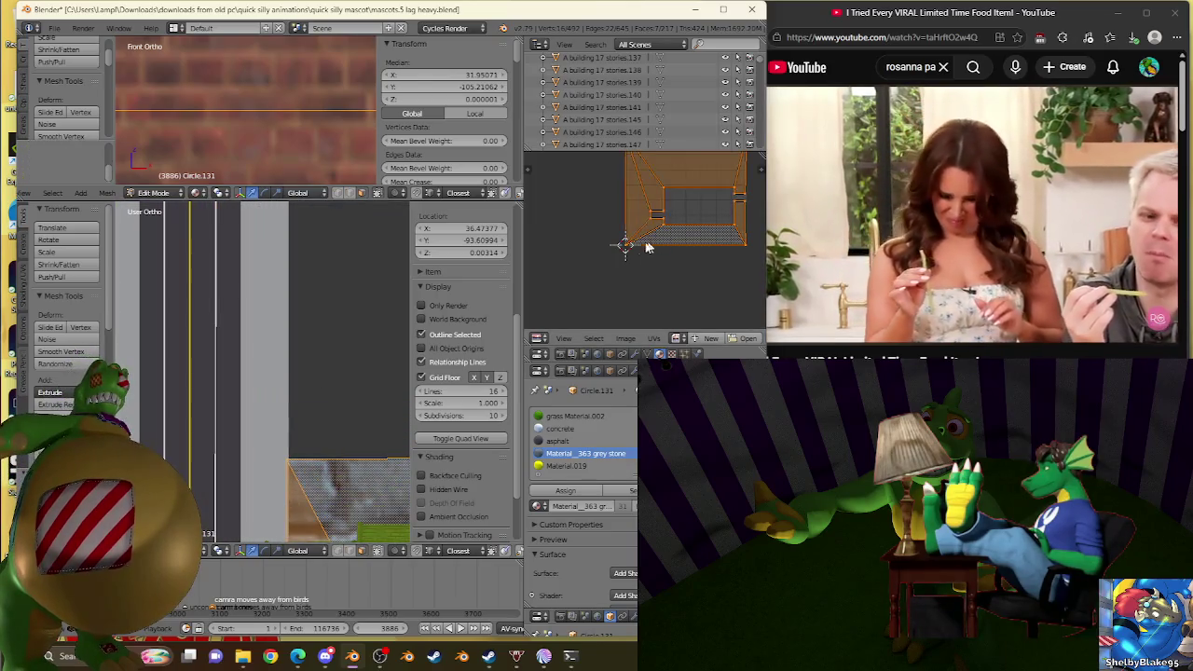
key("s")
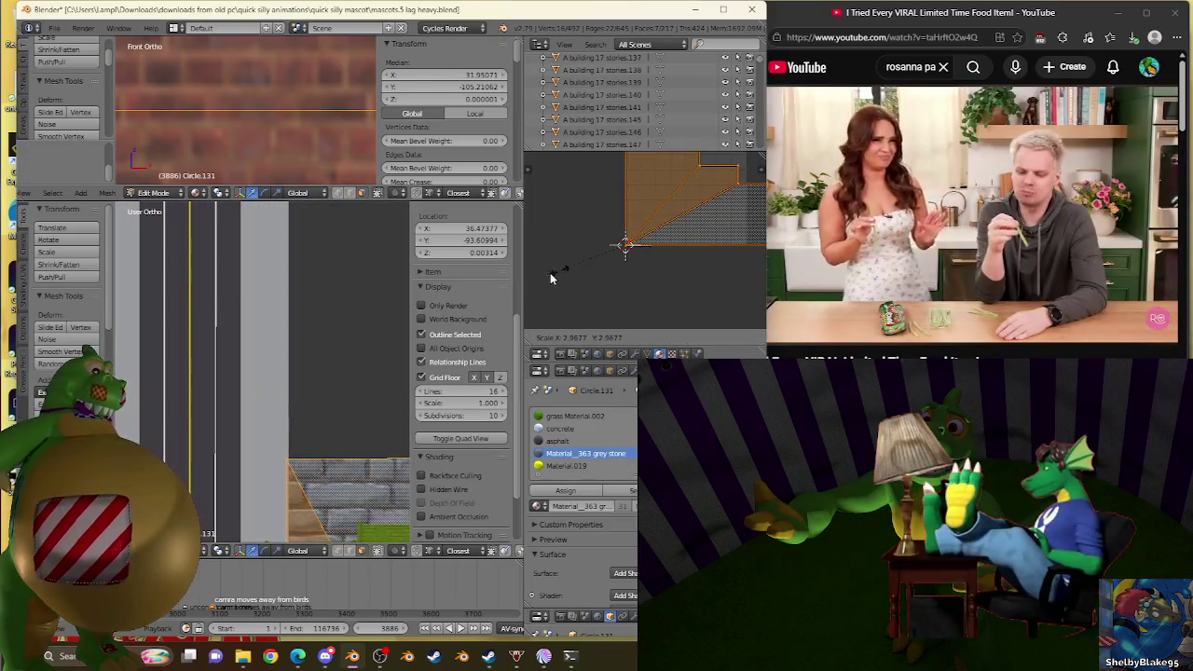
left_click(681, 307)
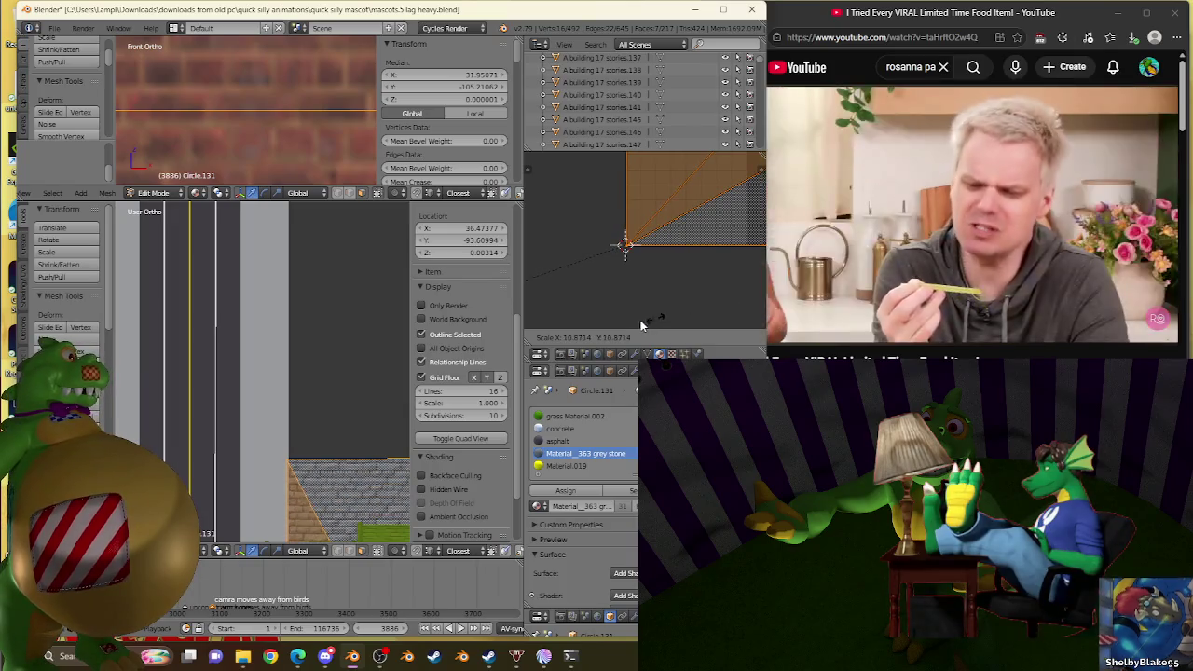
middle_click_drag(599, 196, 537, 273)
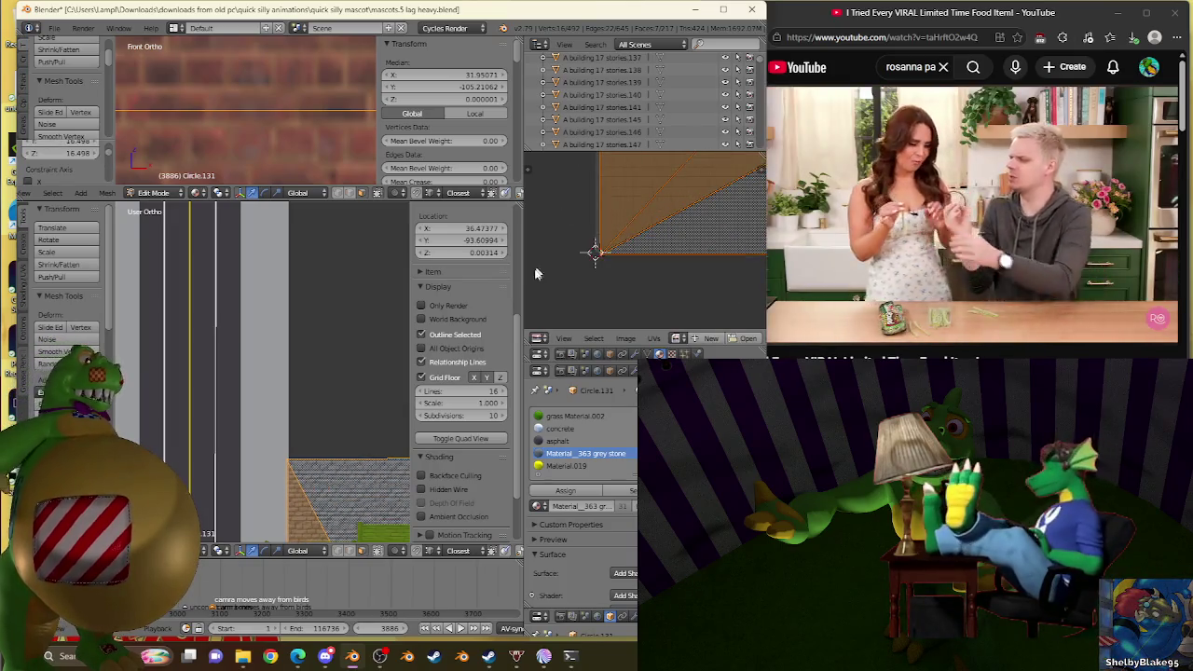
middle_click_drag(601, 213, 556, 253)
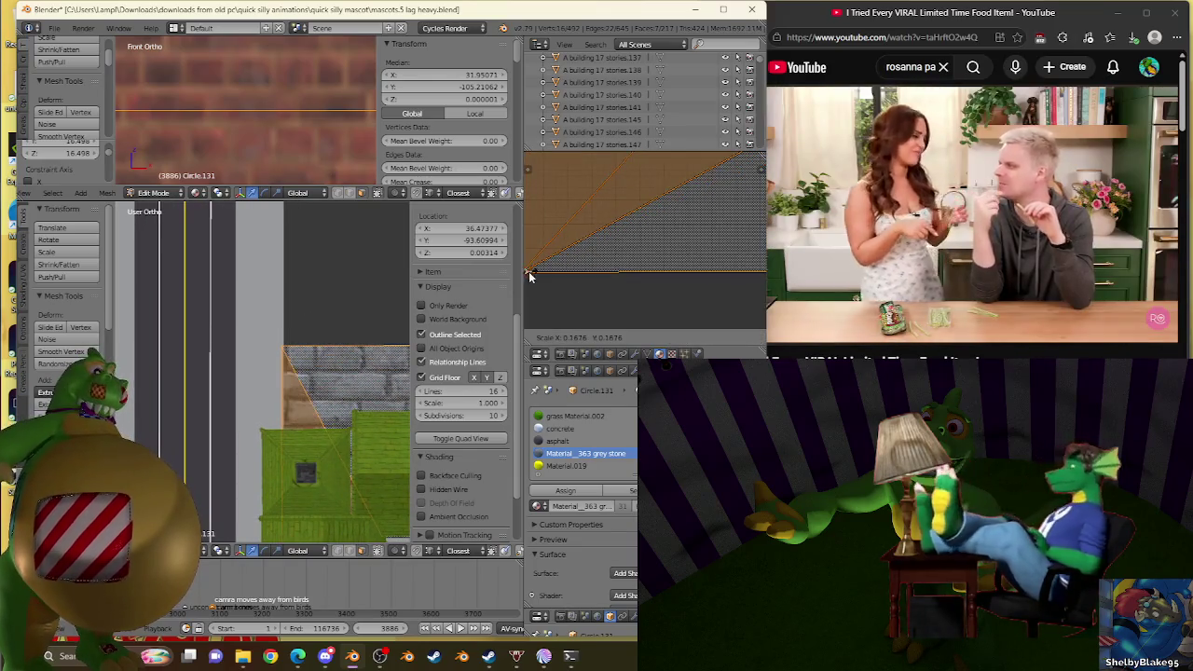
middle_click_drag(537, 287, 638, 284)
Step: Snap the 2D cursor to the selected UV corner and rescale the UVs around it
key("shift+s")
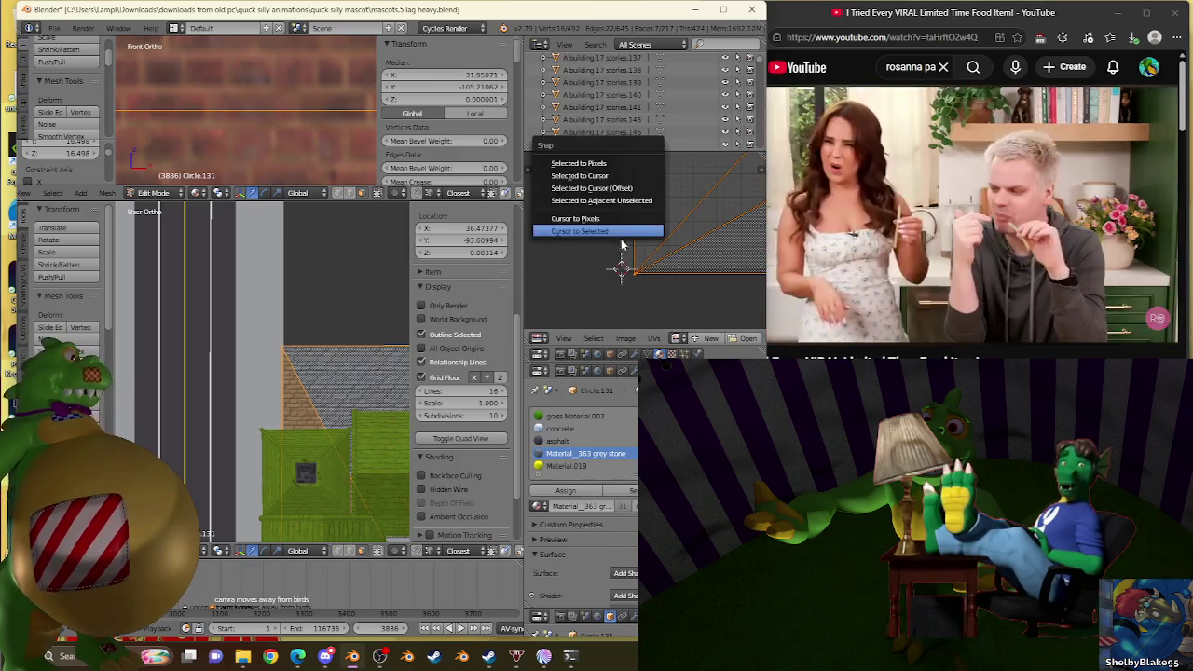
left_click(623, 222)
key("shift+s")
left_click(617, 231)
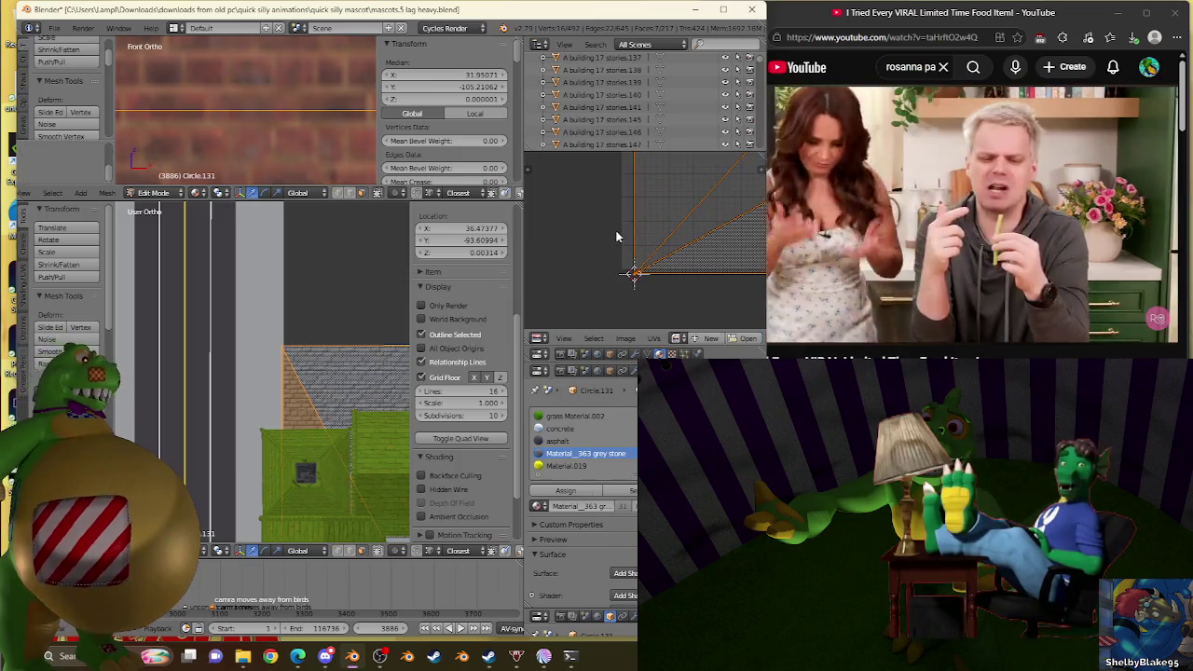
key("s")
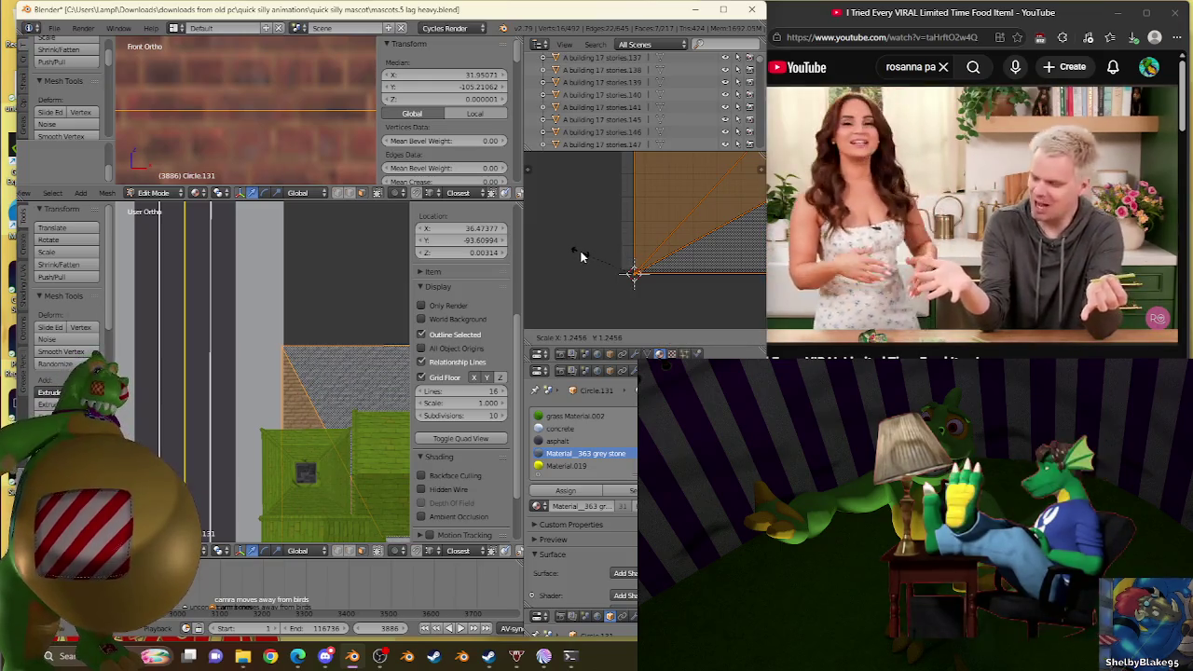
left_click(574, 259)
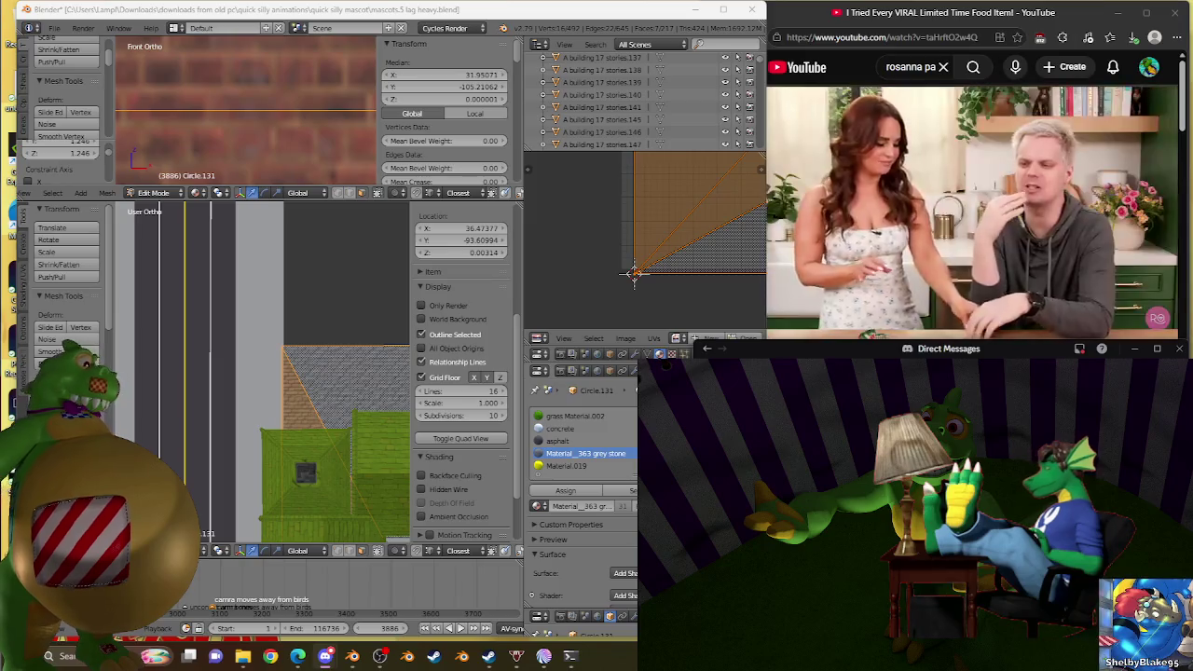
Step: Switch to OBS and the Twitch stream page, showing the community viewer list
left_click(382, 658)
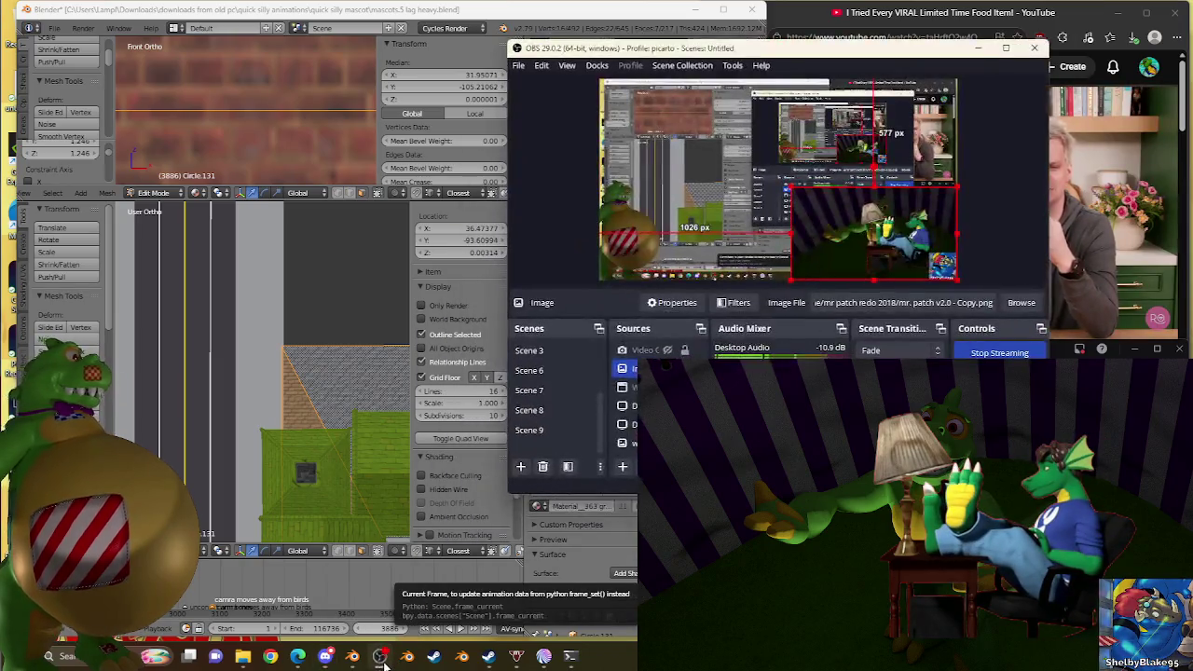
mouse_move(380, 656)
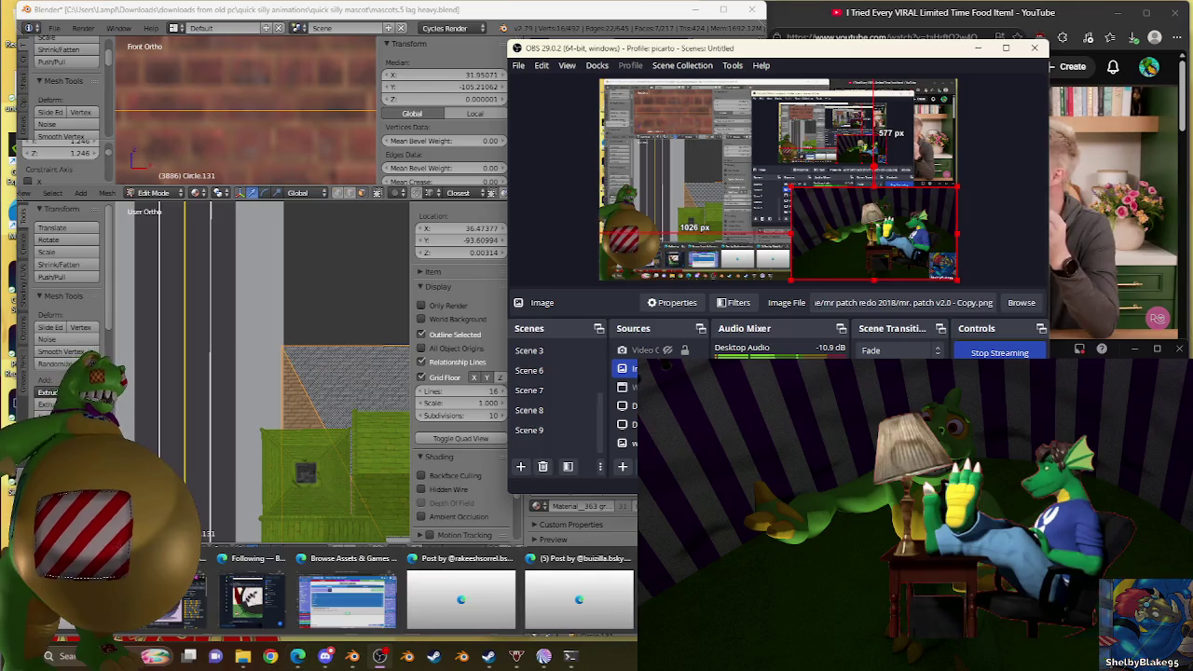
left_click(576, 601)
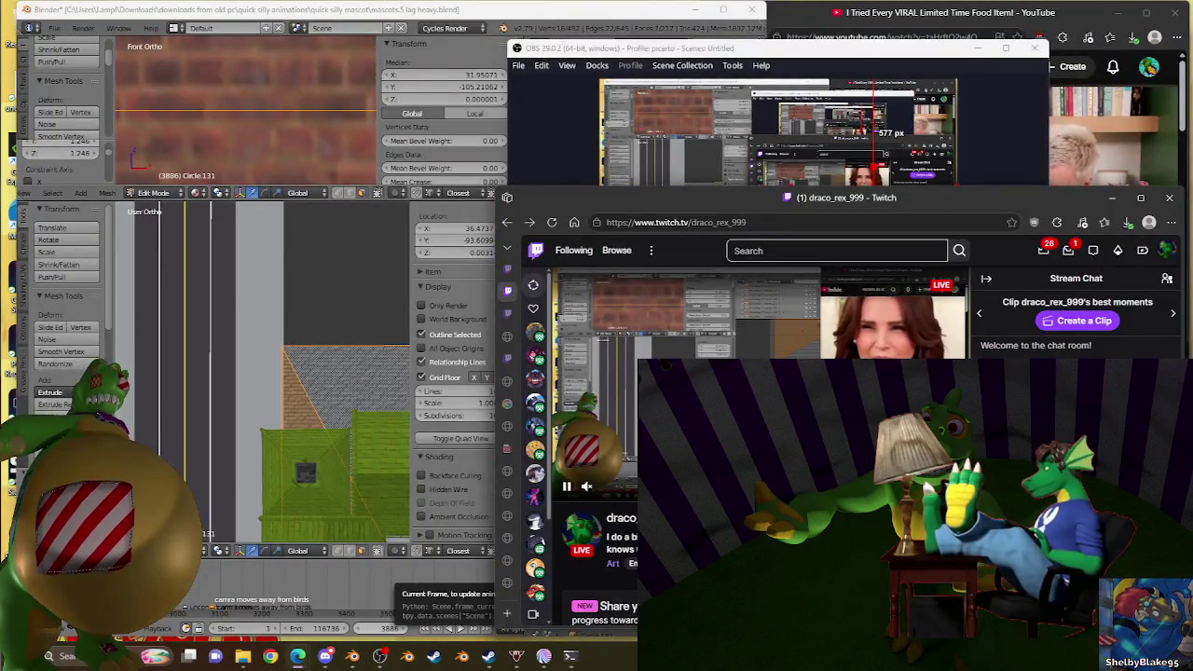
left_click(1166, 278)
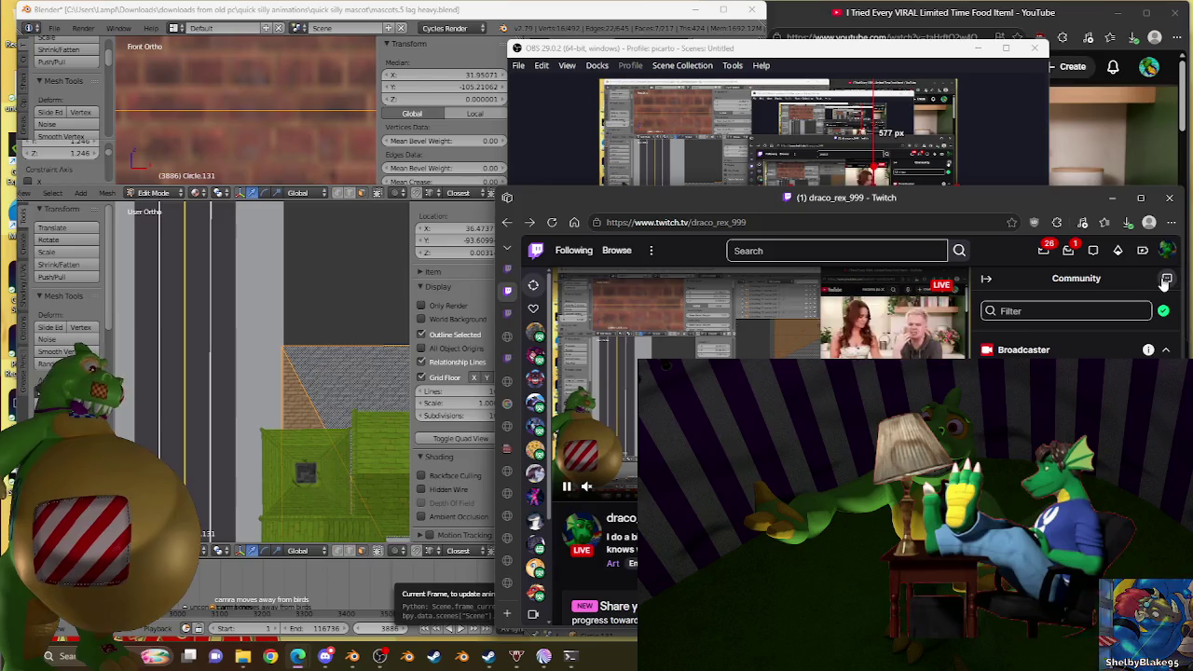
left_click(1108, 112)
Step: Back in Blender, scale the ground UVs up slightly
left_click(555, 9)
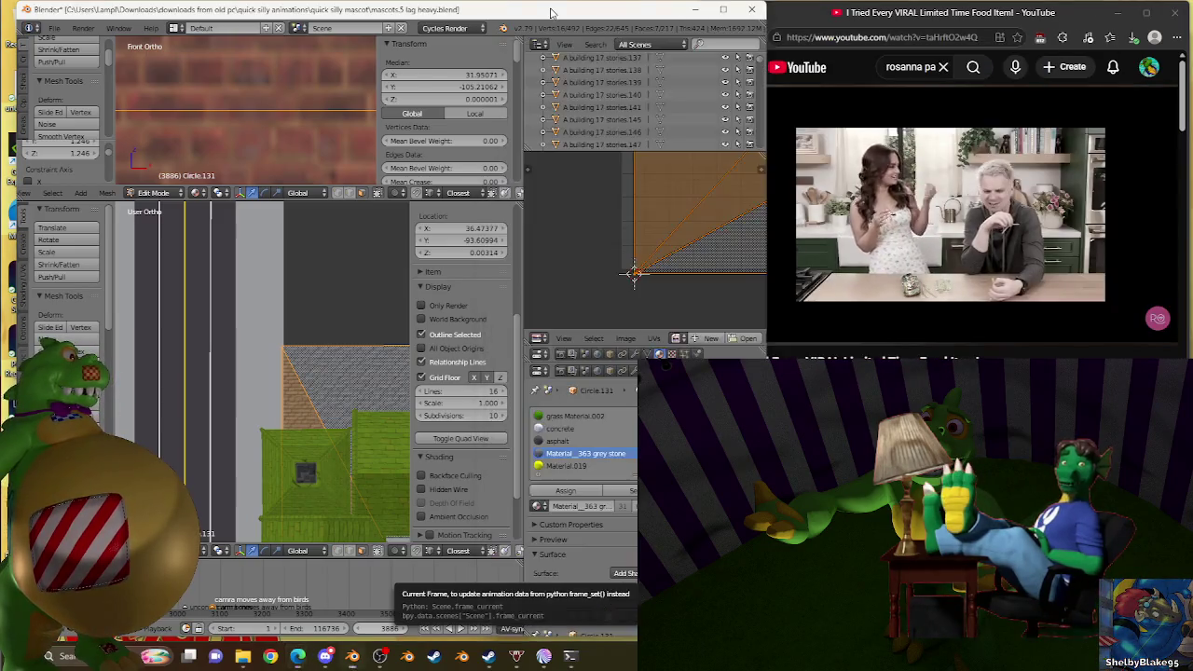
scroll(212, 345, "down", 1)
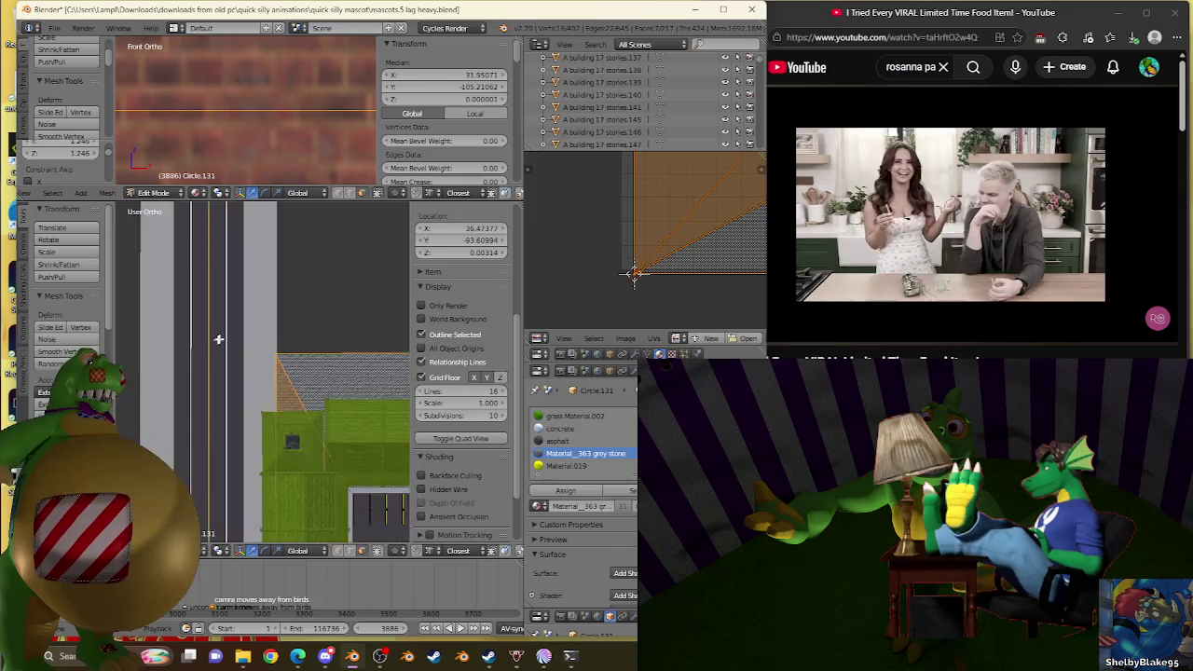
key("s")
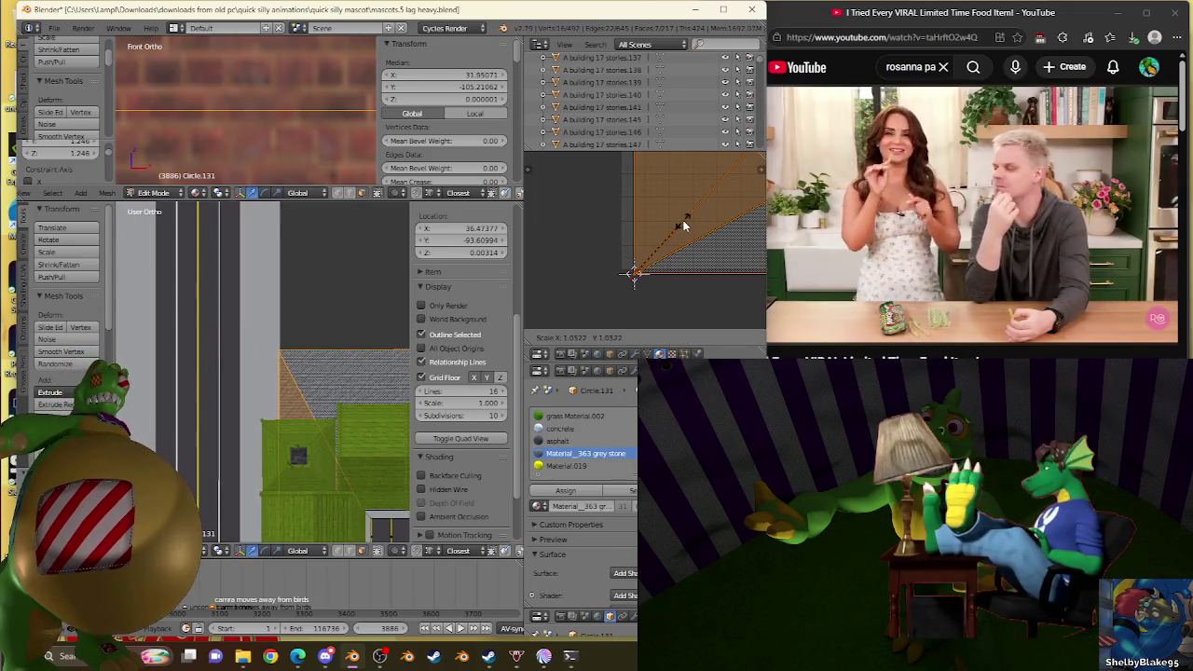
left_click(691, 155)
scroll(692, 155, "up", 2)
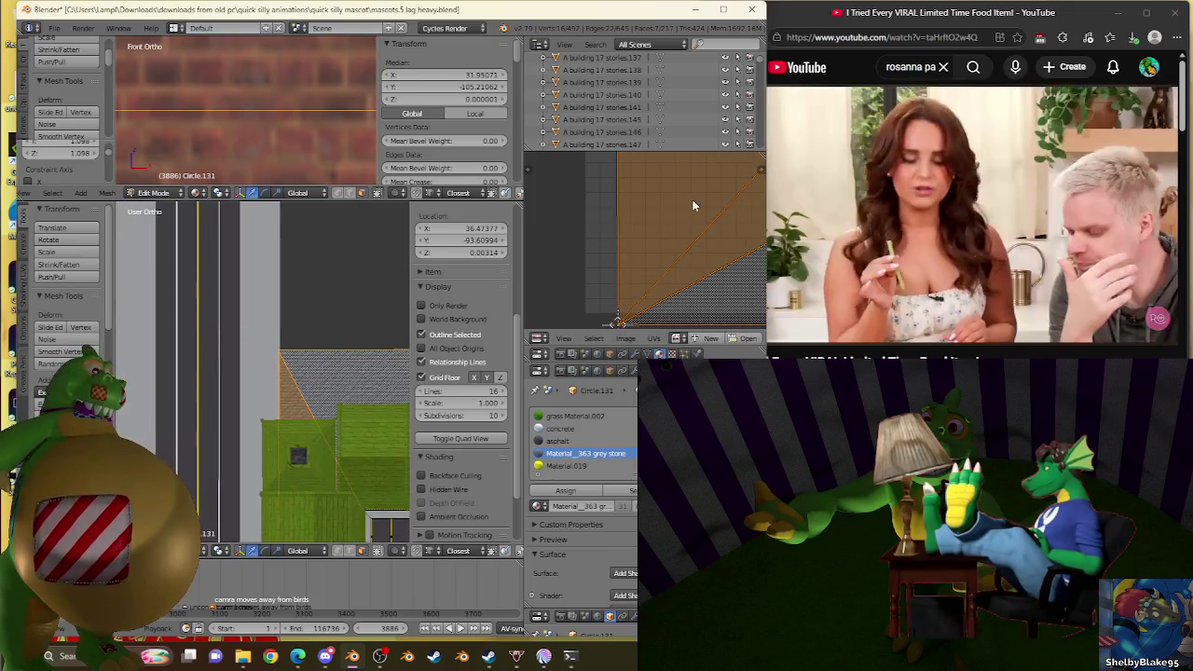
scroll(260, 335, "up", 4)
Step: Scale the ground UVs up a bit more (about 1.03 overall) and zoom to check the fit
key("s")
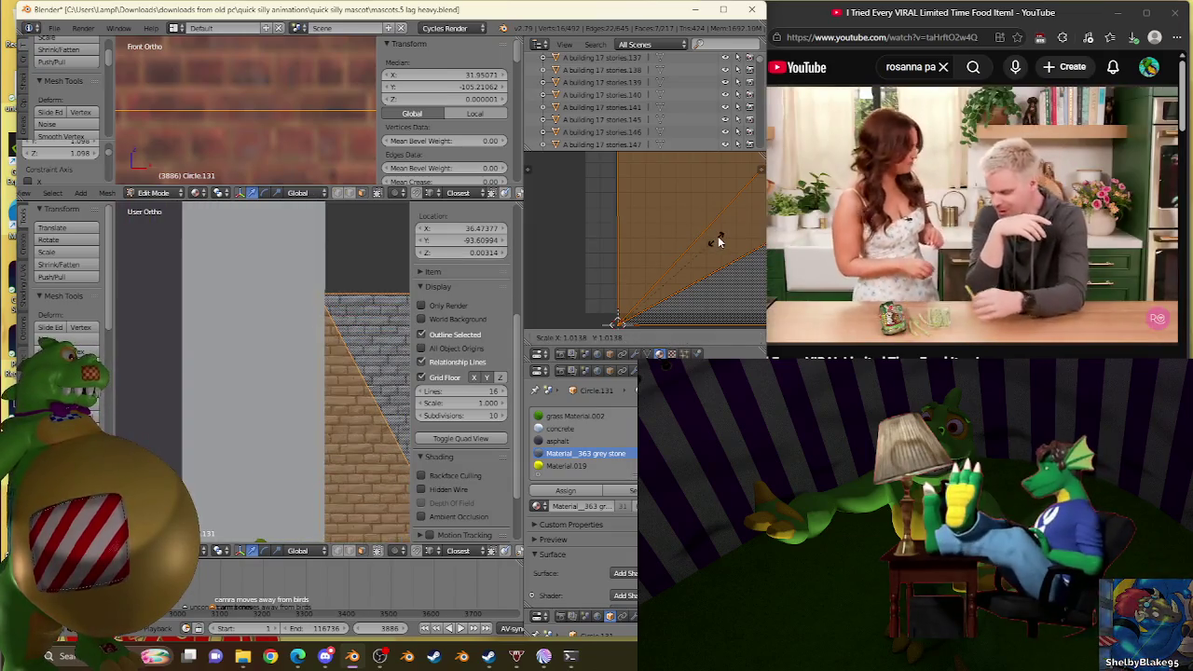
left_click(719, 234)
scroll(286, 413, "down", 3)
scroll(282, 384, "down", 3)
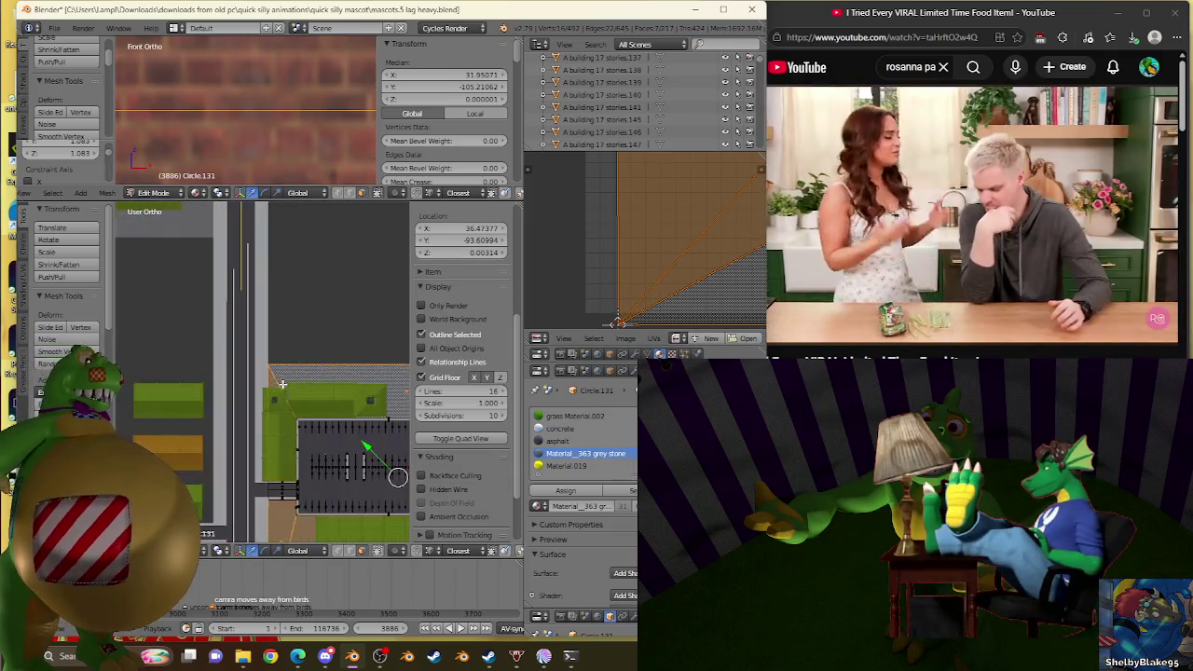
scroll(298, 410, "up", 2)
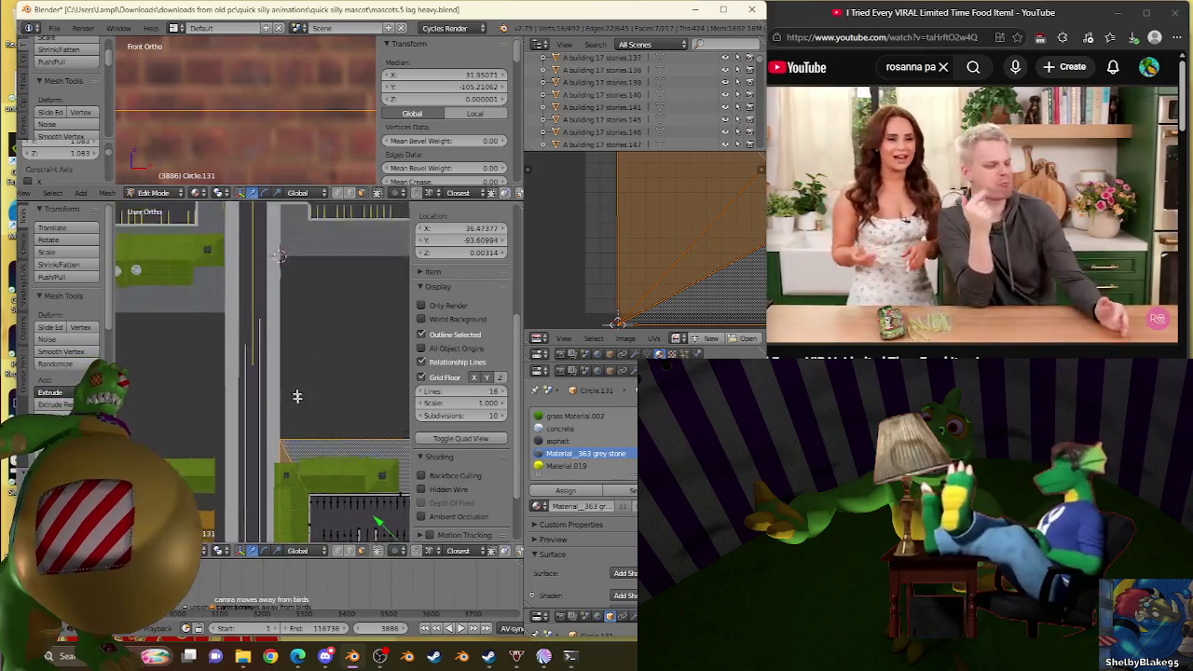
scroll(310, 440, "up", 3)
scroll(310, 440, "down", 3)
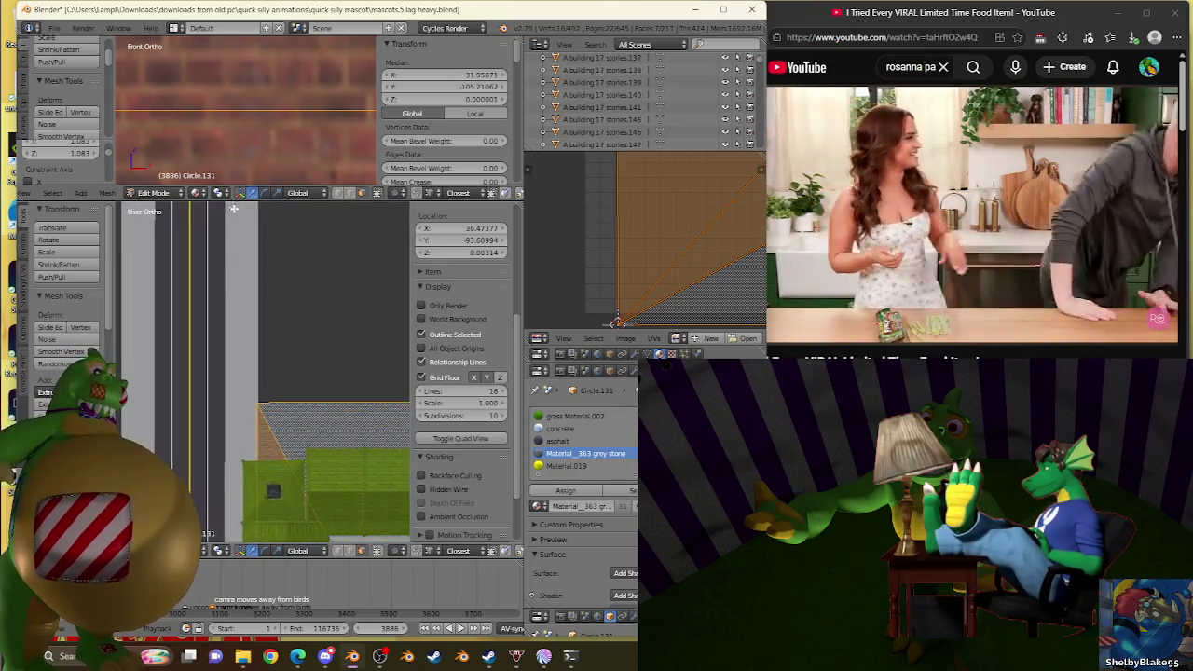
scroll(270, 279, "down", 2)
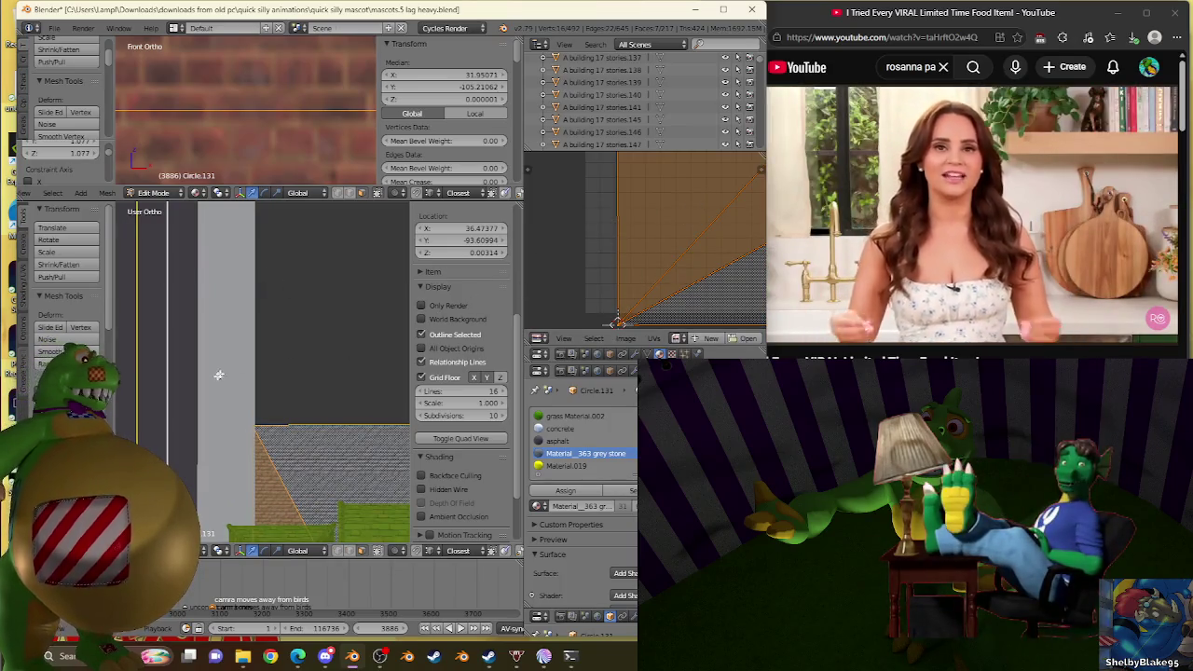
scroll(218, 374, "down", 4)
scroll(214, 387, "up", 2)
scroll(209, 398, "up", 2)
Step: Toggle Circle.131 out of and back into Edit Mode and zoom over the ground
key("Tab")
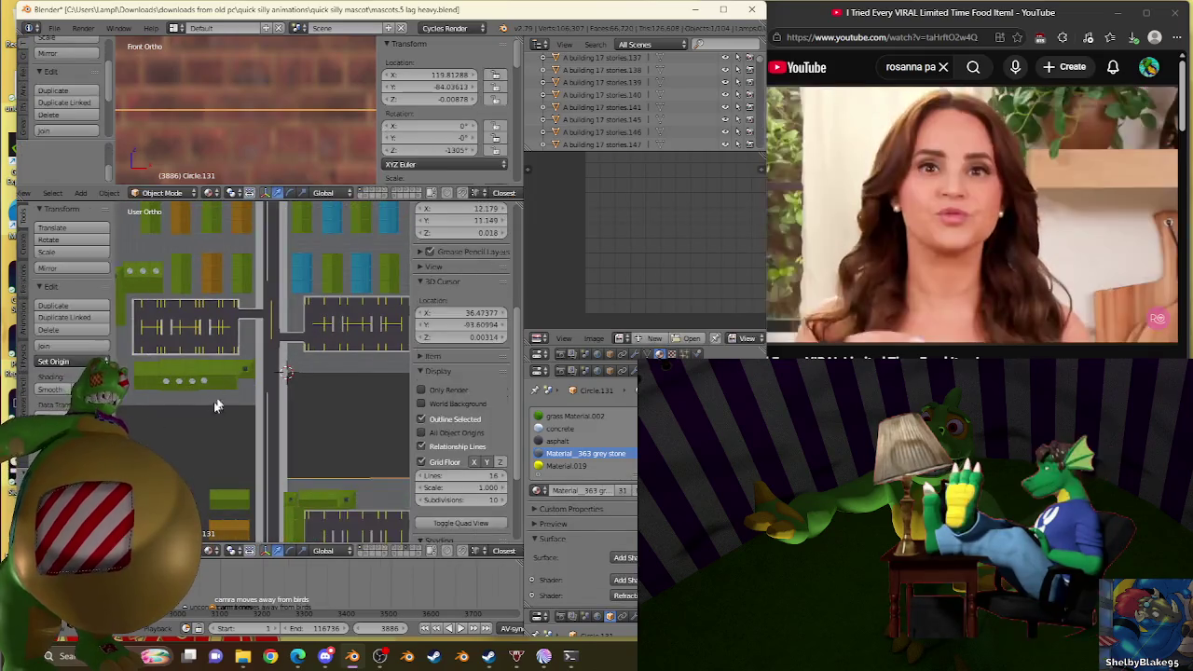
key("Tab")
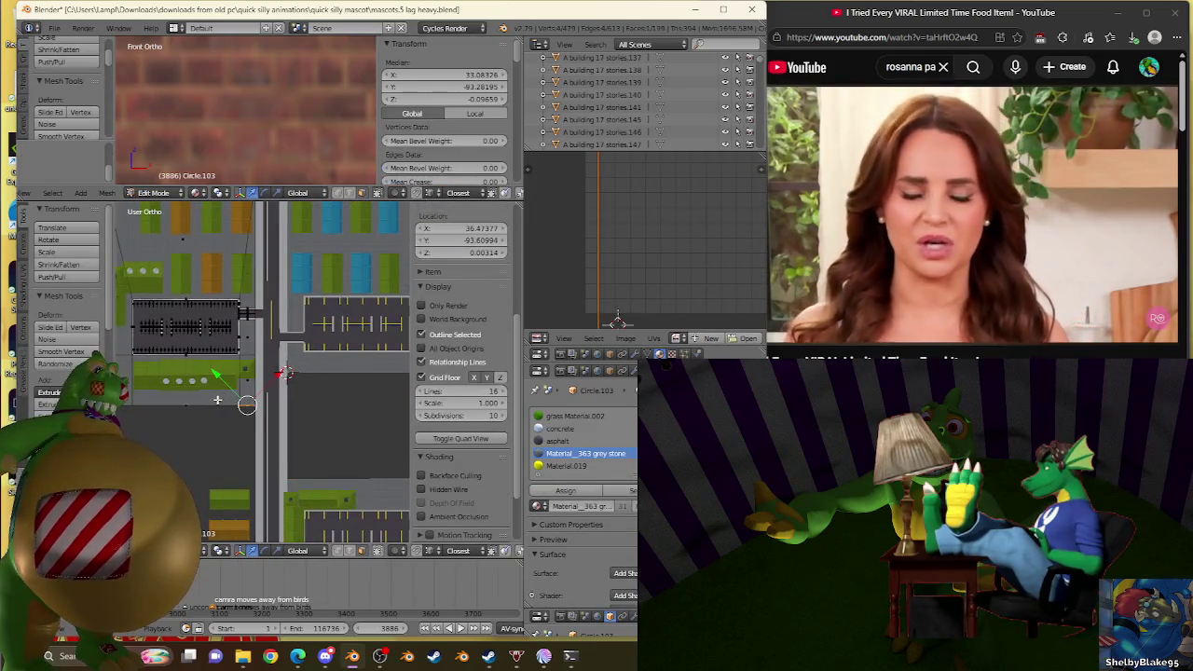
scroll(209, 396, "up", 2)
scroll(196, 390, "up", 2)
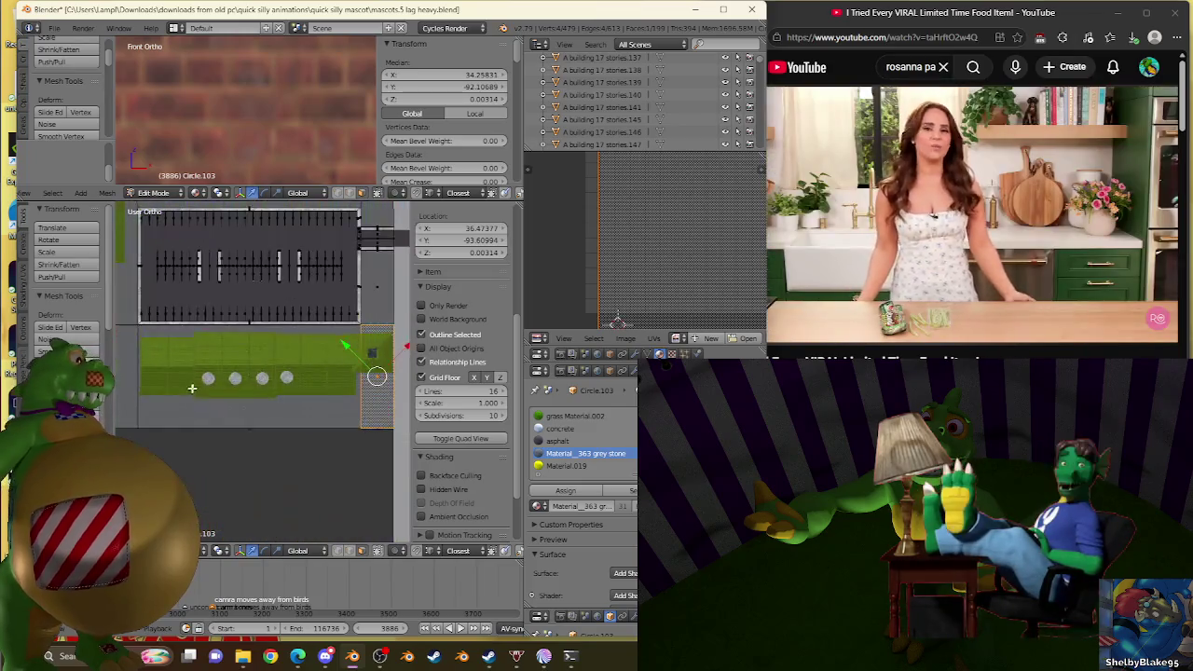
scroll(192, 387, "down", 2)
scroll(307, 426, "down", 2)
scroll(329, 425, "down", 2)
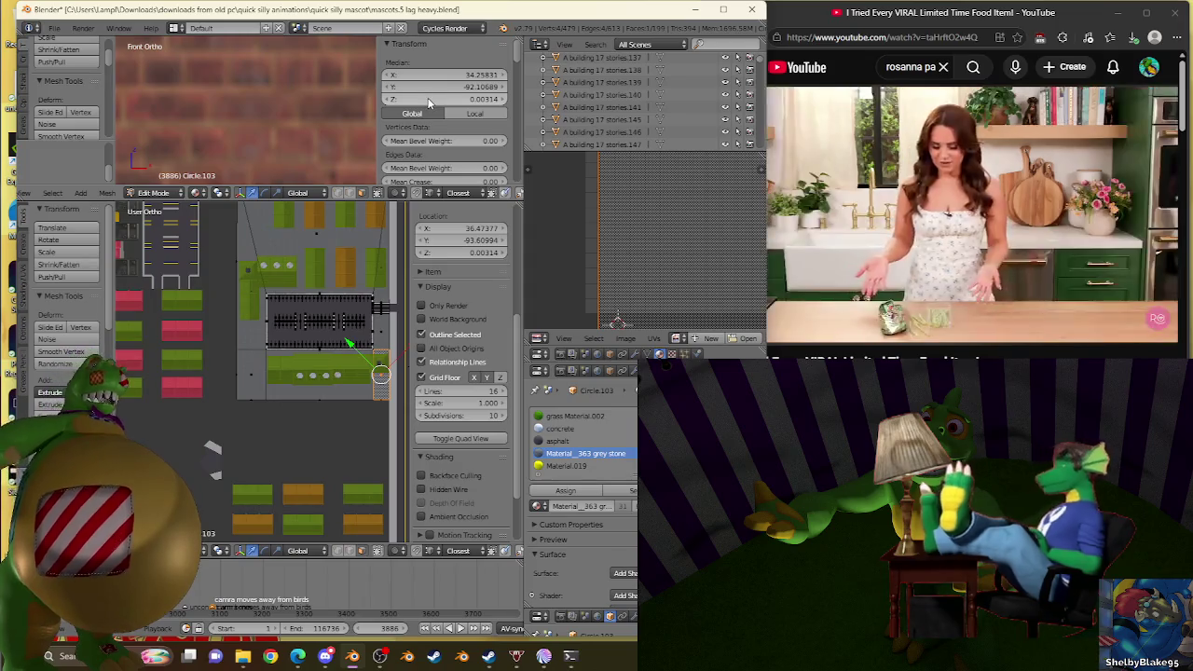
scroll(311, 410, "down", 3)
scroll(311, 416, "up", 4)
Step: Select the ground mesh around the parking building
right_click(329, 396)
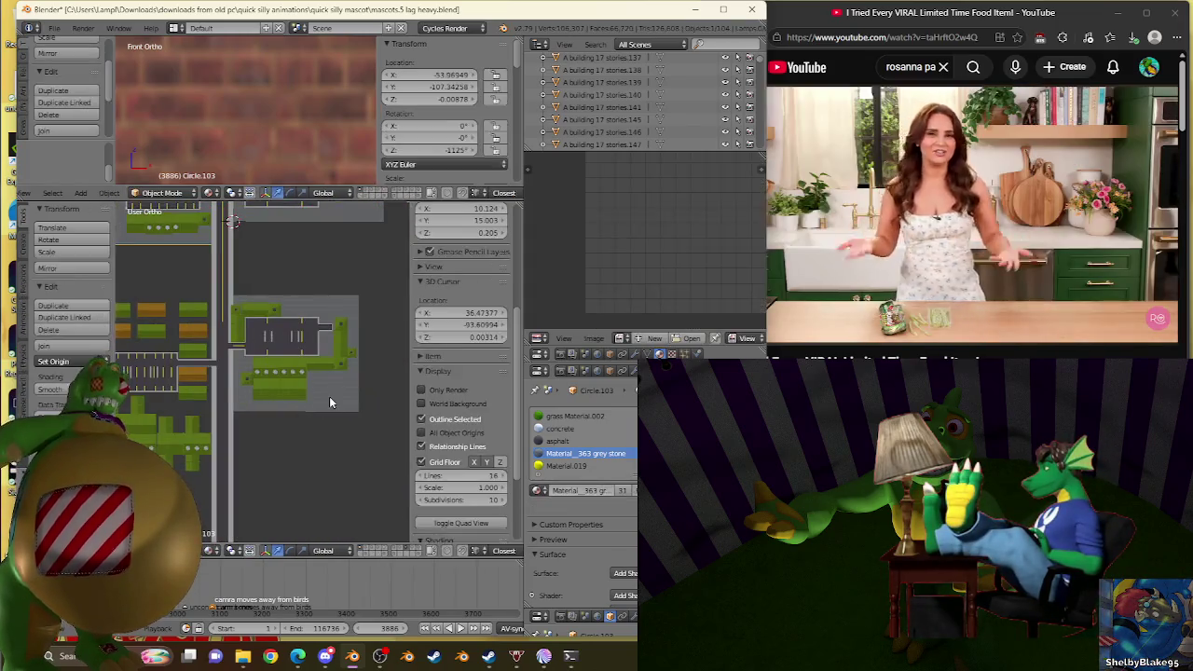
scroll(329, 396, "up", 2)
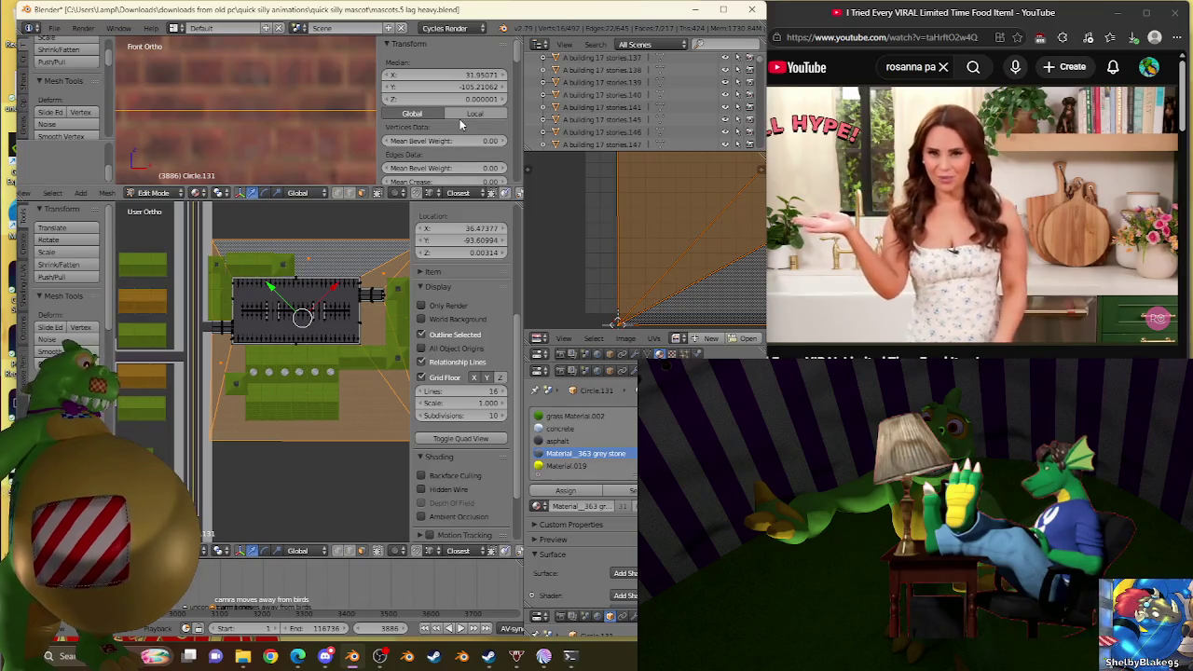
scroll(302, 521, "down", 2)
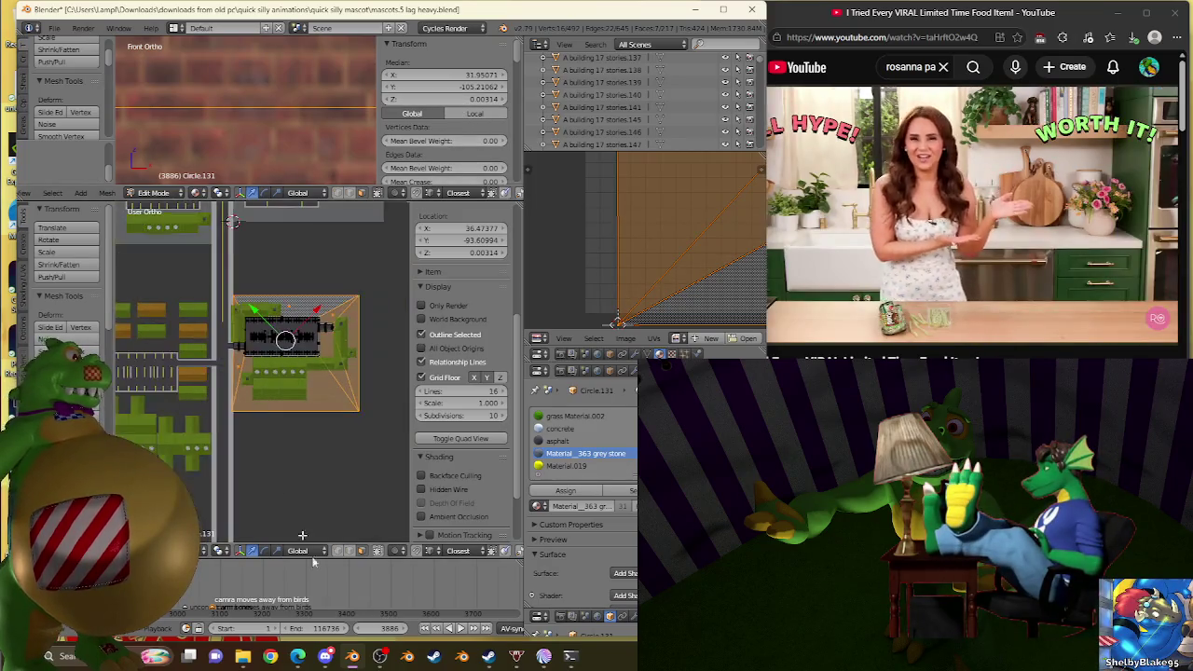
scroll(233, 373, "down", 3)
scroll(186, 369, "up", 4)
Step: Put Circle.103 into Edit Mode and orbit to an angled view of the block
key("Tab")
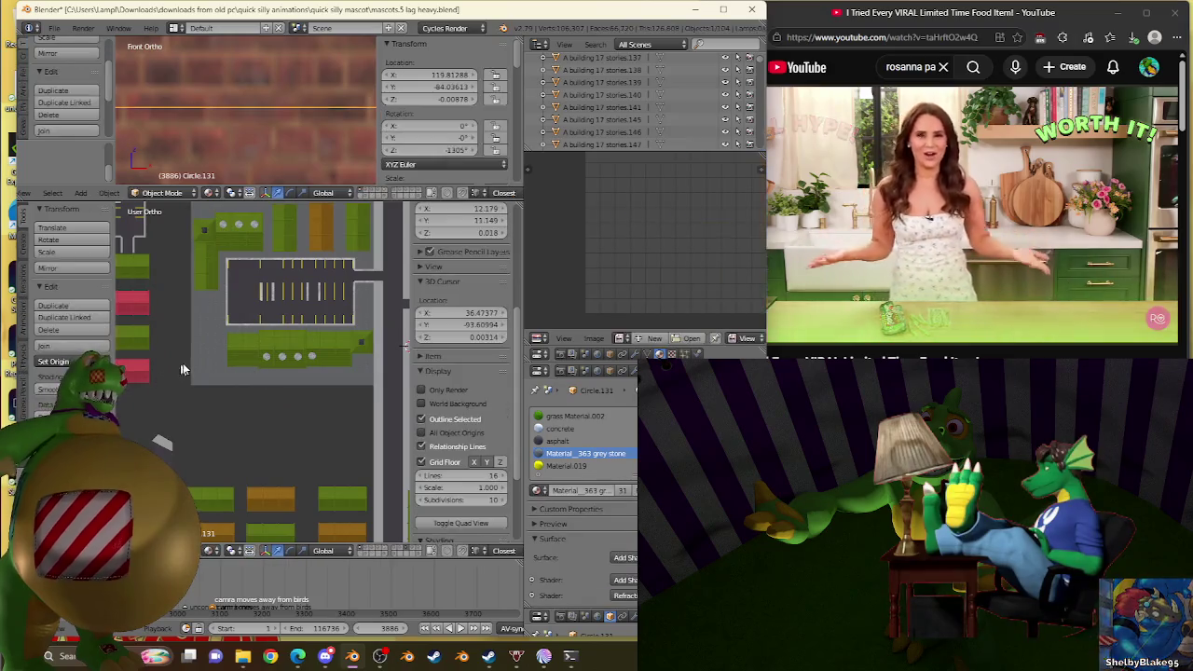
right_click(185, 360)
key("Tab")
middle_click_drag(184, 360, 248, 395)
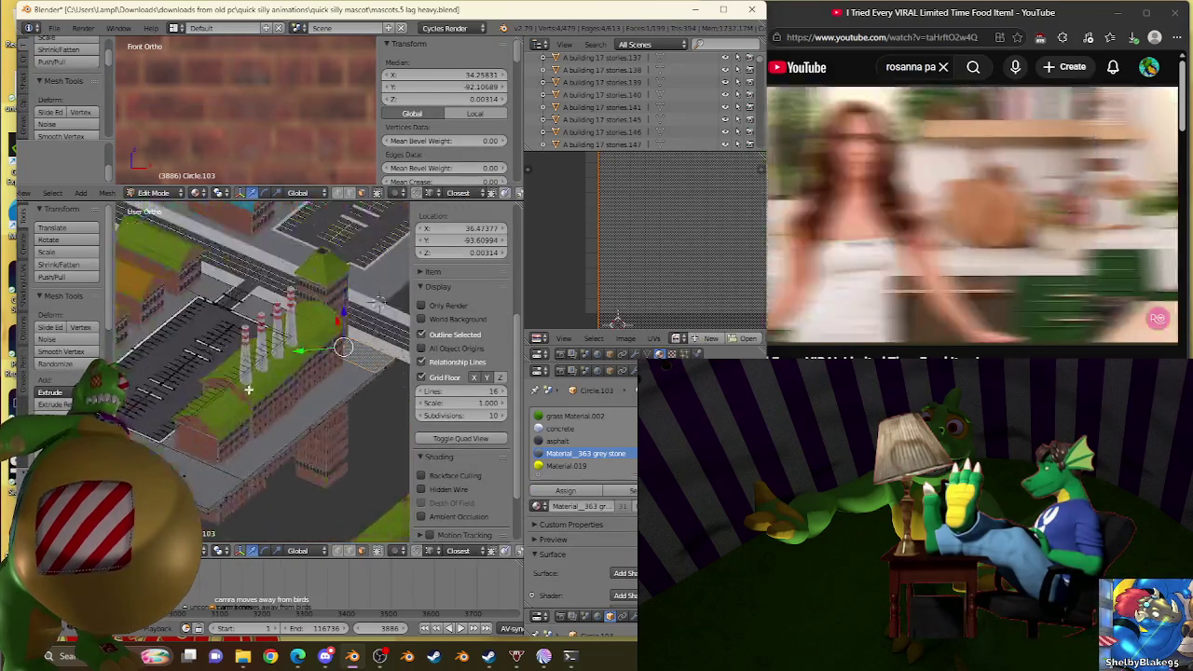
Step: Pick a corner vertex on Circle.103's ground edge and open Discord Direct Messages
scroll(247, 390, "up", 3)
scroll(248, 390, "up", 2)
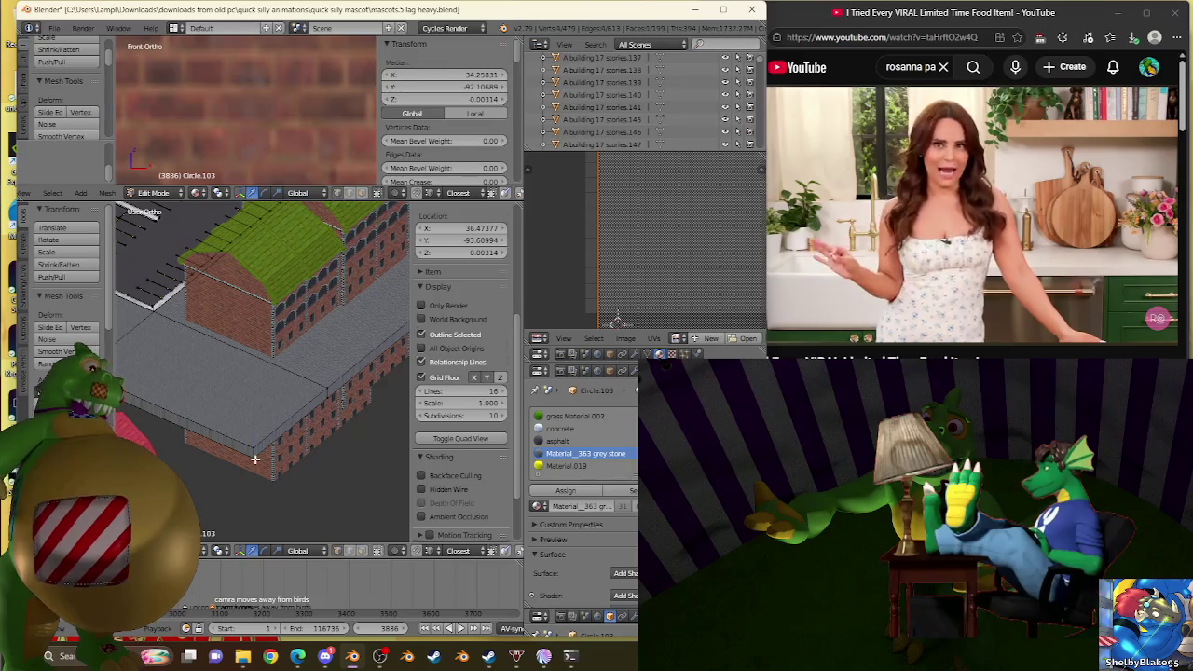
right_click(254, 459)
mouse_move(270, 656)
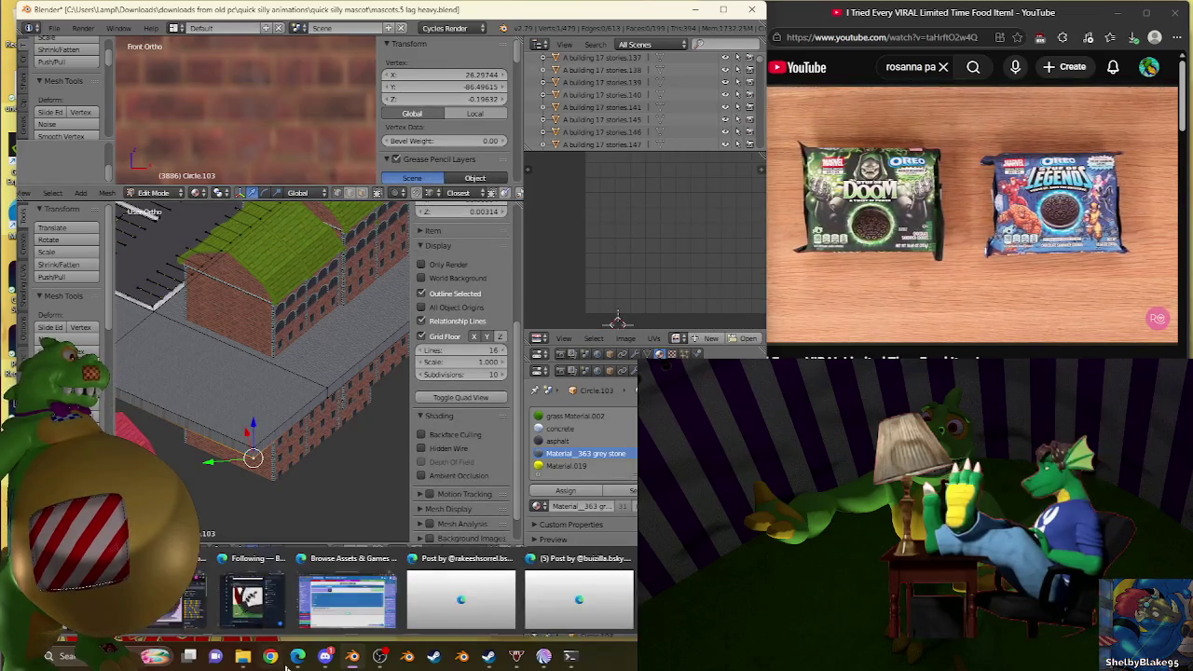
left_click(266, 601)
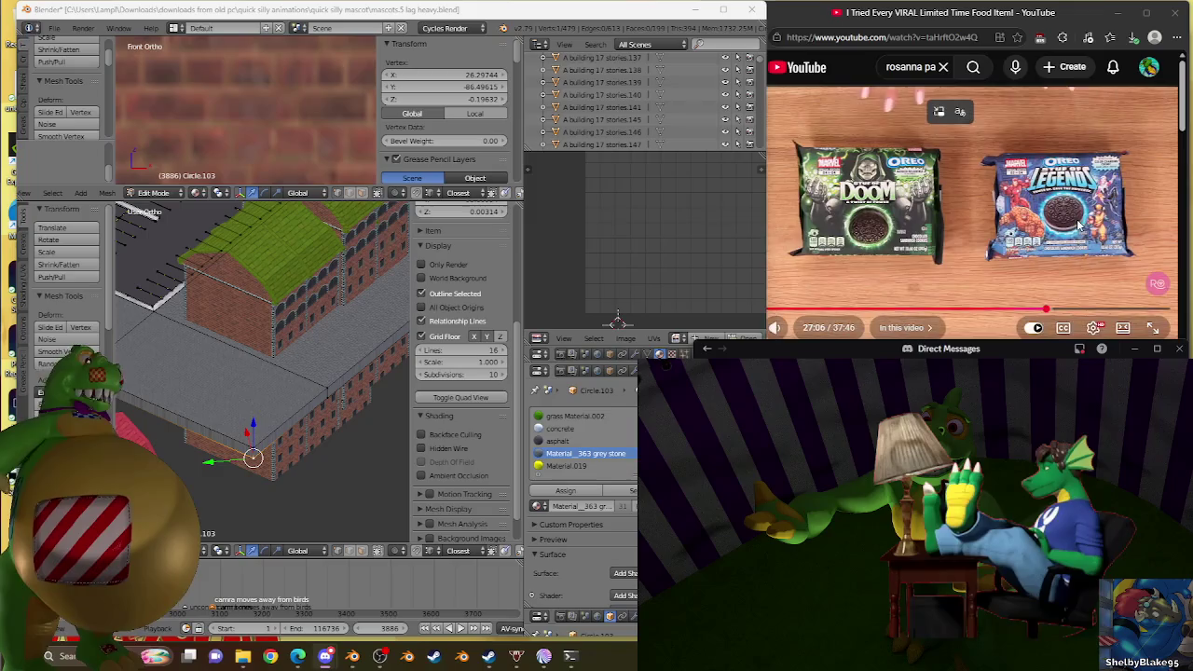
Step: On the YouTube home feed, open the Legendary American Desserts You've Never Tried video
left_click(1067, 303)
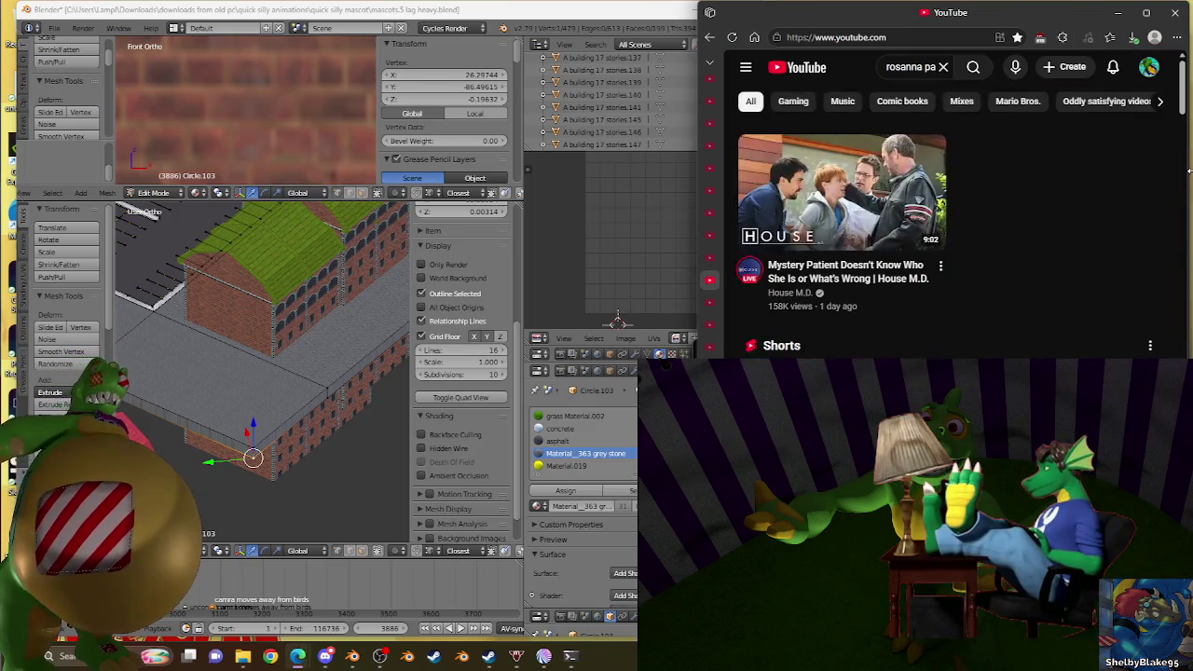
scroll(1188, 262, "down", 3)
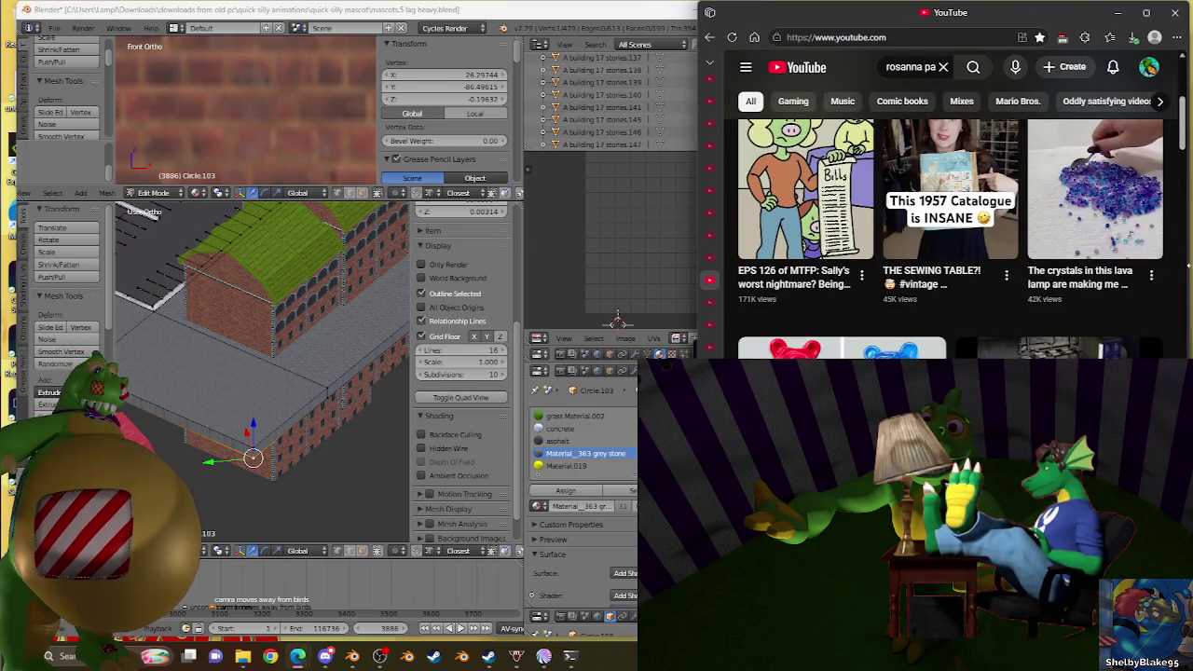
scroll(1188, 256, "down", 4)
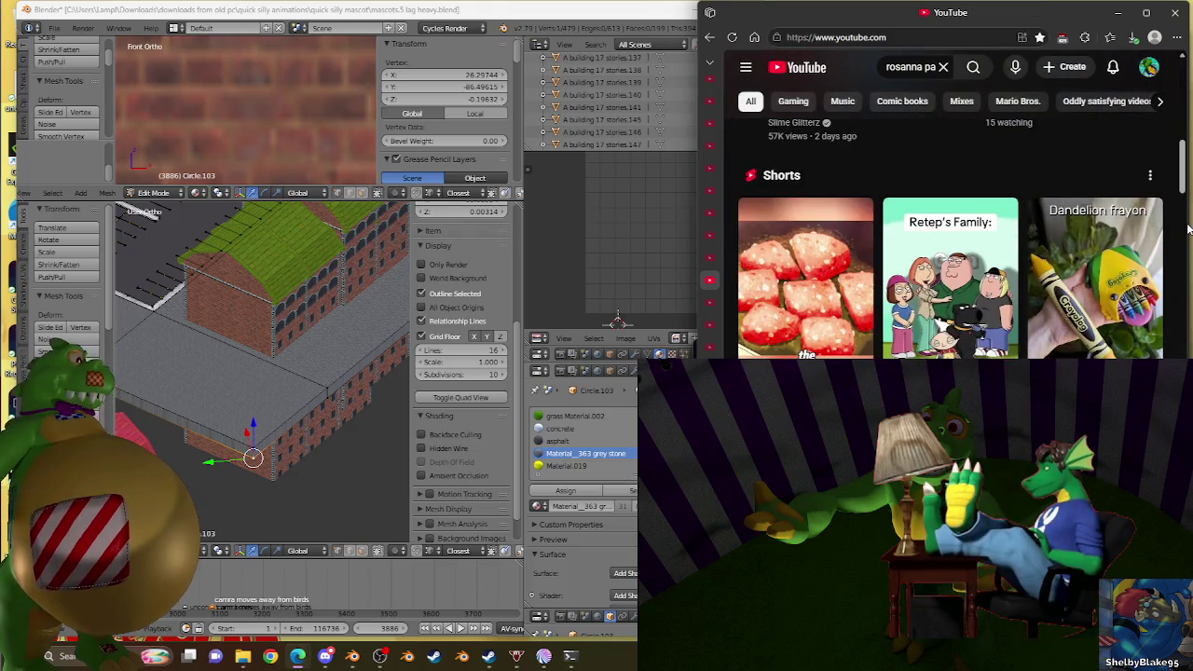
scroll(1188, 229, "down", 5)
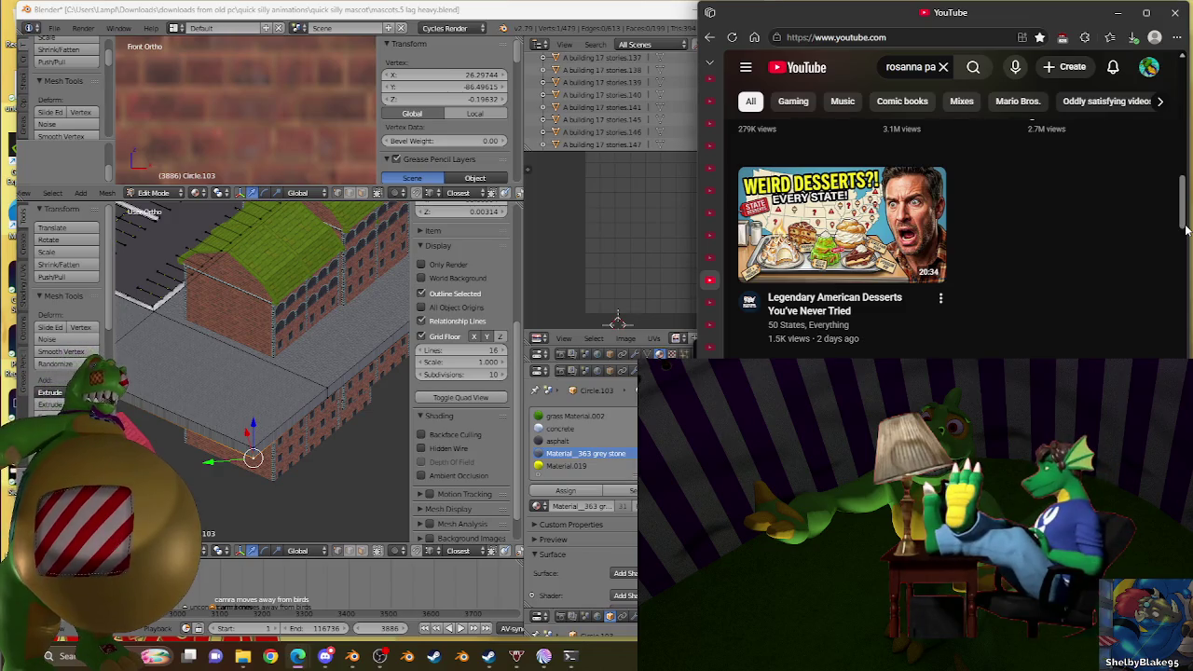
left_click(839, 210)
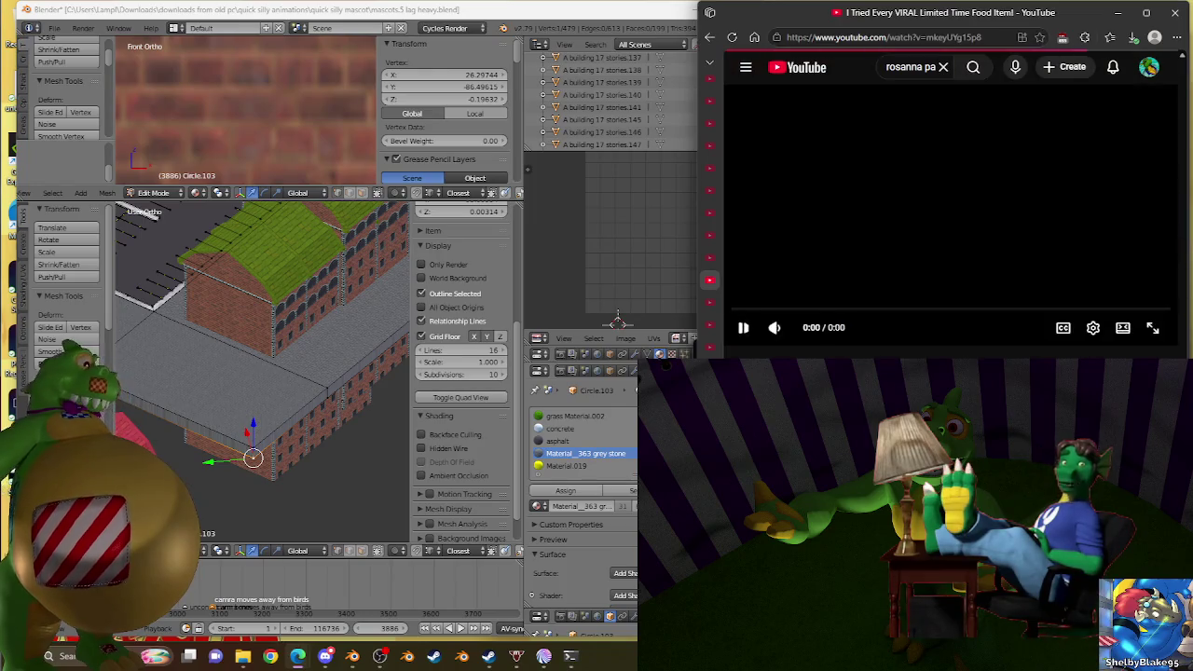